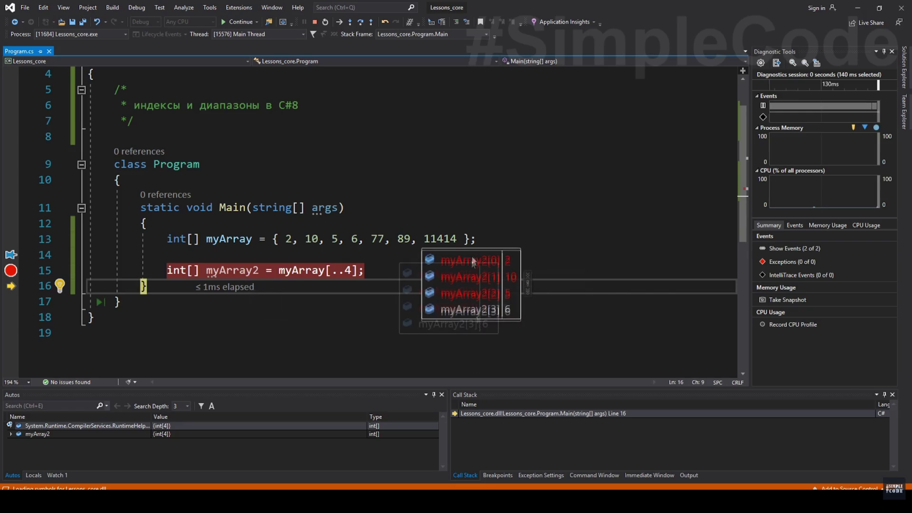
- Resume the paused fullscreen C# tutorial at the myArray[..4] slicing example
left_click(611, 334)
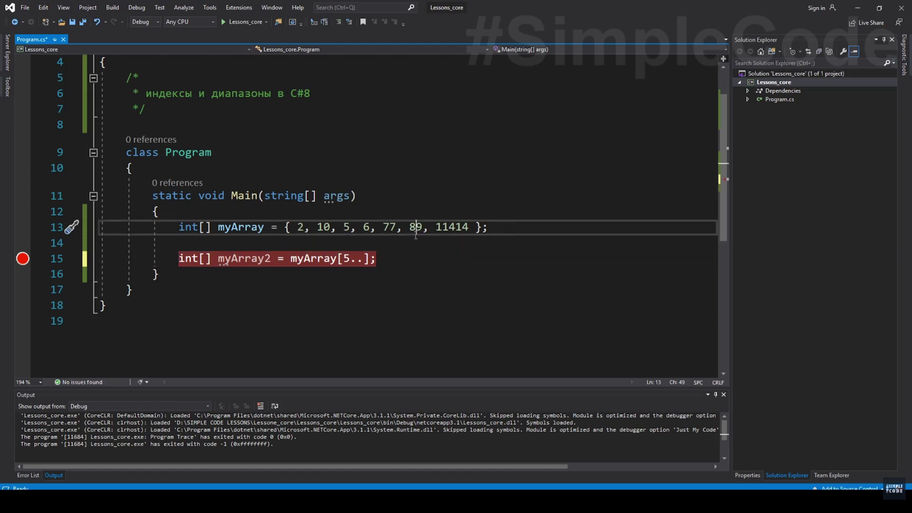
- Pause the tutorial, leave fullscreen and bring up the Discord общение channel
left_click(402, 283)
key("Escape")
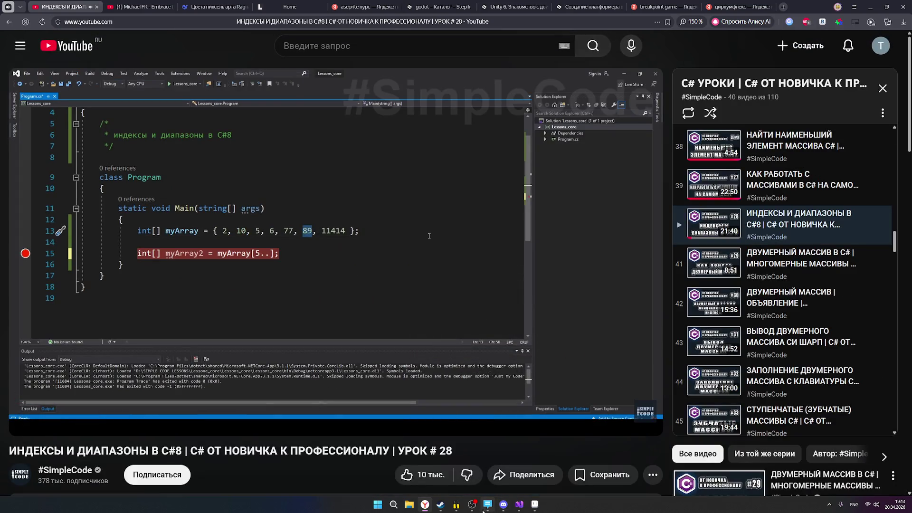
left_click(503, 505)
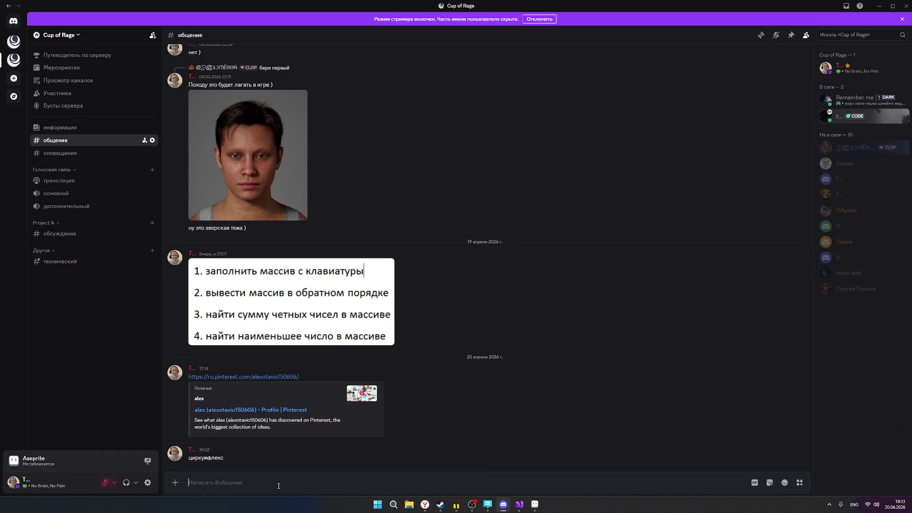
type("1")
- Send the short answers 1..4 and ..3 in the channel, then minimize Discord
key("Return")
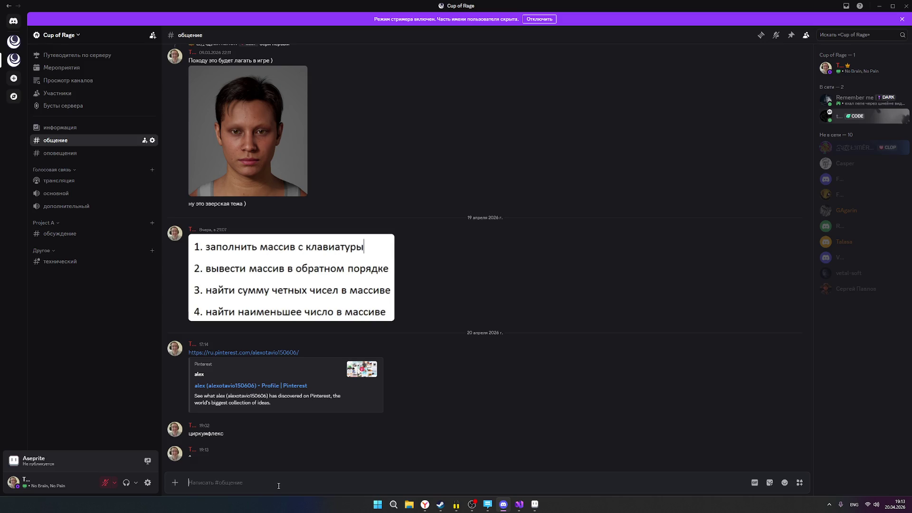
type("1")
type(".4 .")
key("Return")
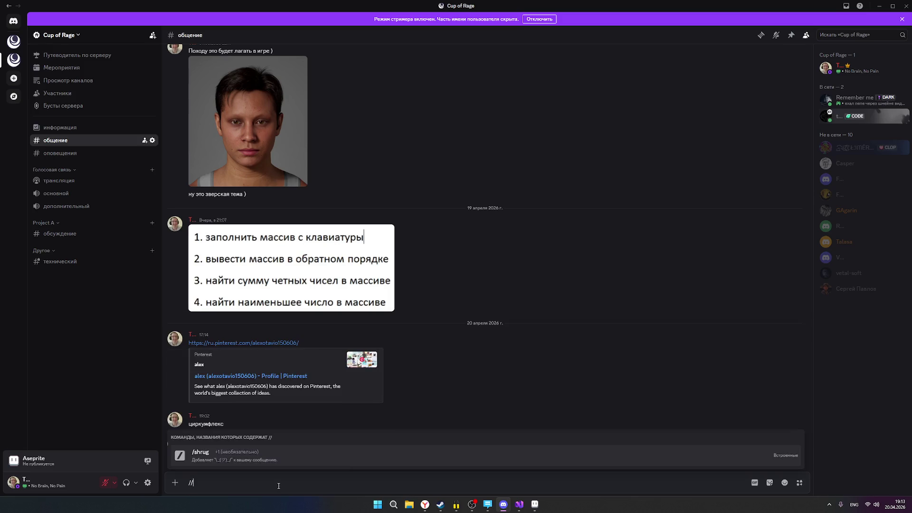
type("1.3")
key("Return")
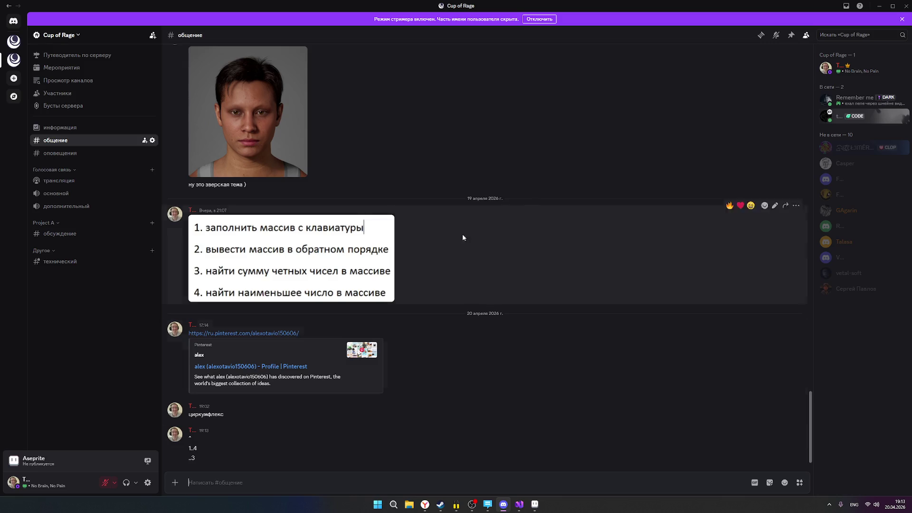
left_click(878, 6)
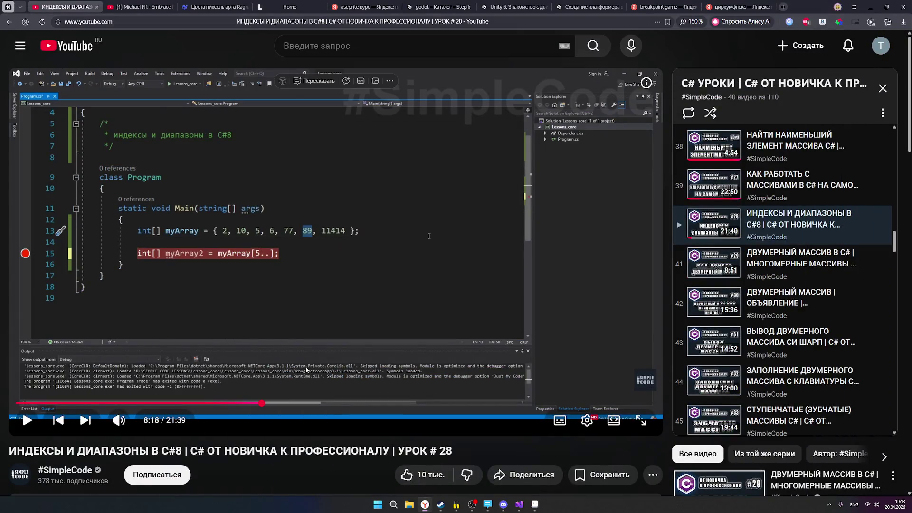
mouse_move(87, 421)
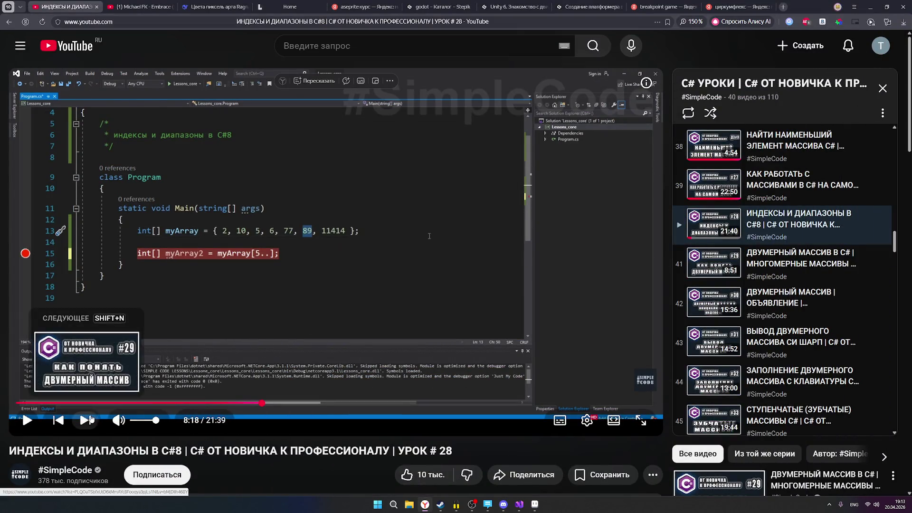
- Scrub the fullscreen tutorial back to 8:00, pause at 8:04 on the [..4] code, and exit fullscreen
left_click(503, 505)
left_click(503, 505)
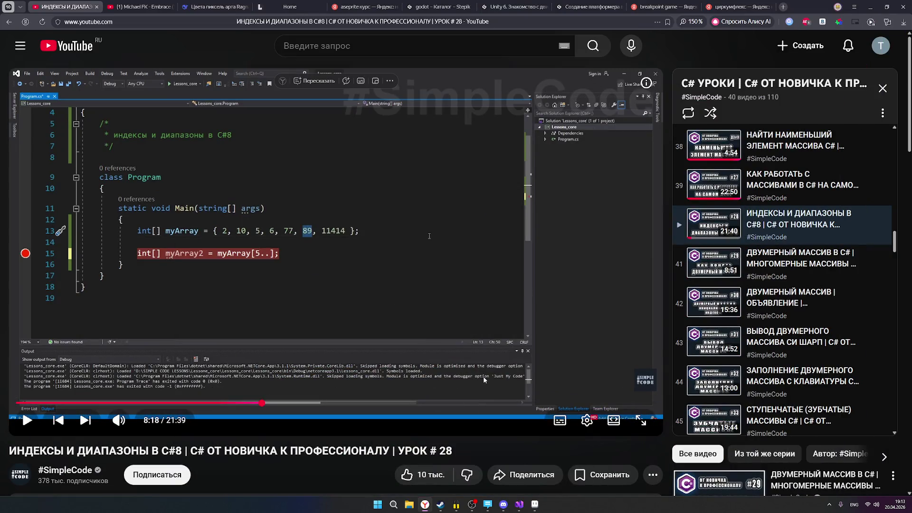
left_click(643, 427)
left_click_drag(351, 484, 346, 483)
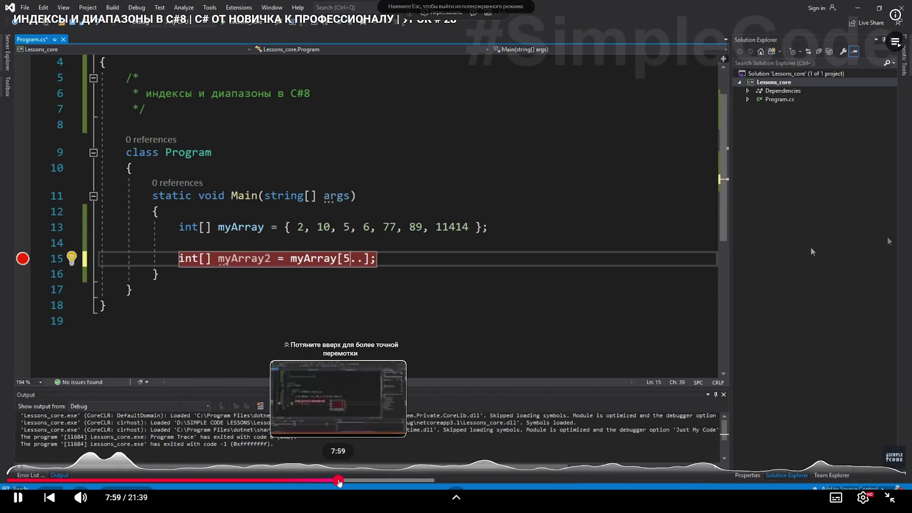
left_click(340, 483)
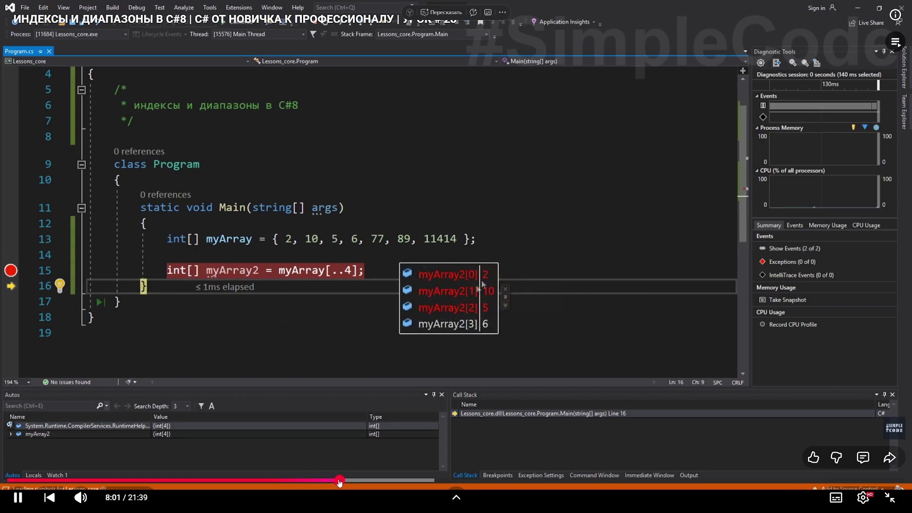
left_click_drag(340, 482, 341, 482)
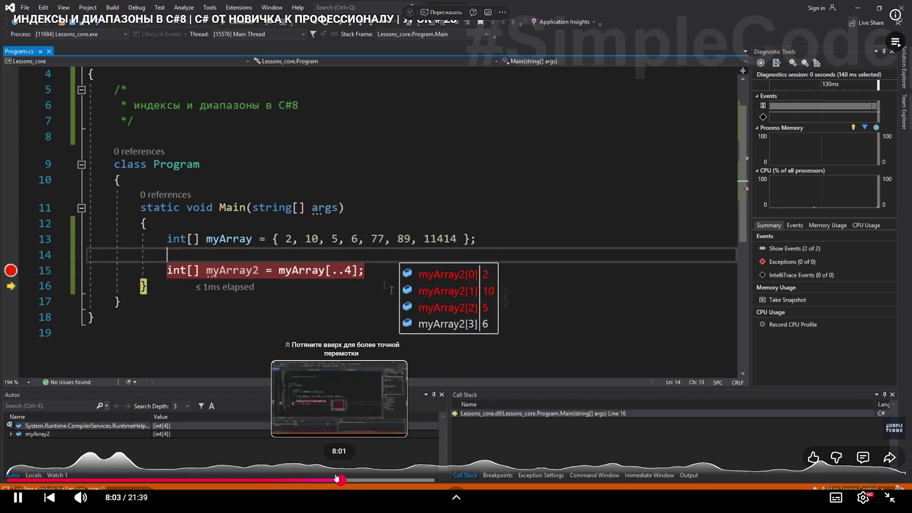
left_click(17, 498)
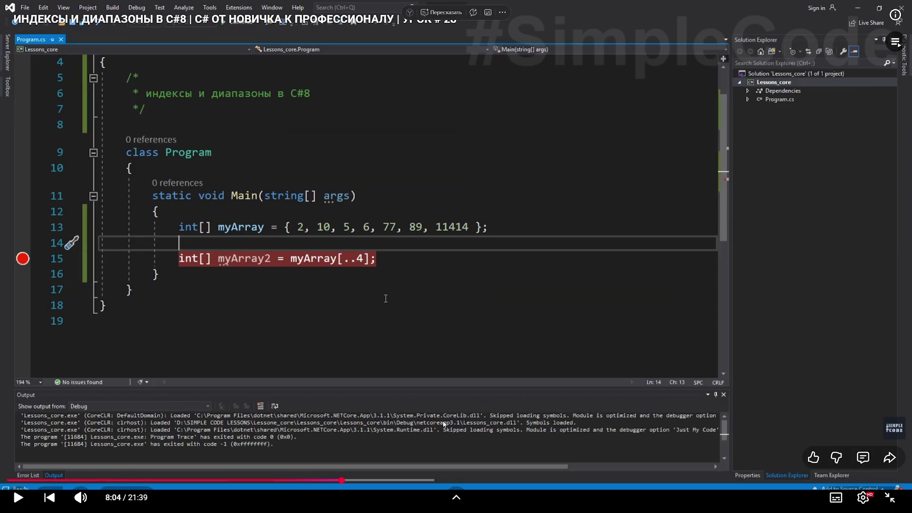
key("Escape")
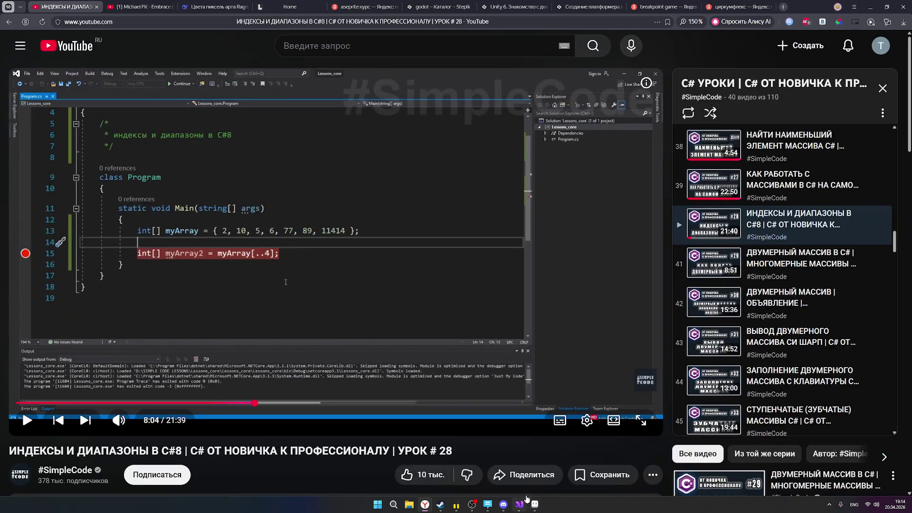
left_click(503, 506)
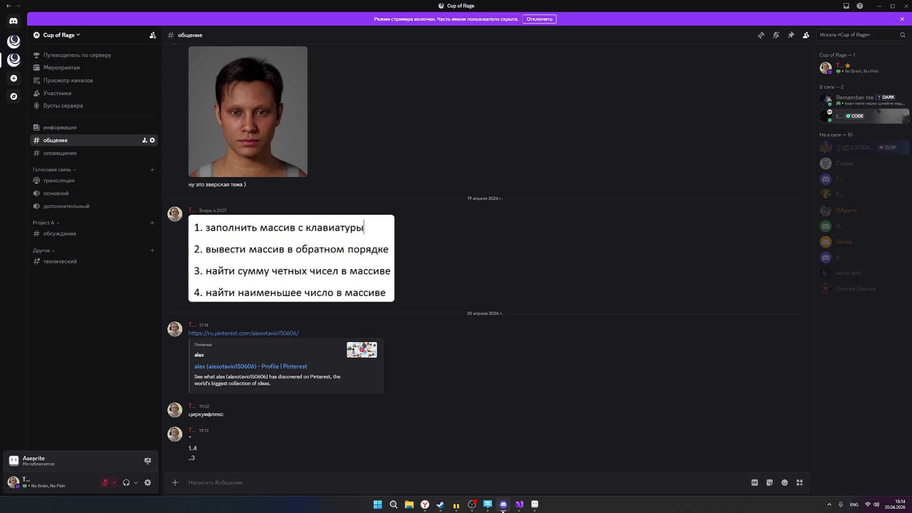
left_click(504, 506)
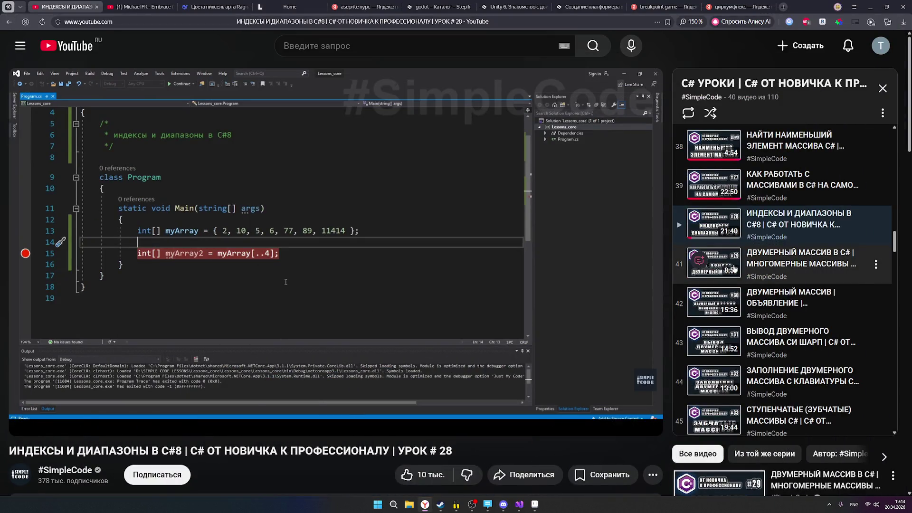
mouse_move(261, 262)
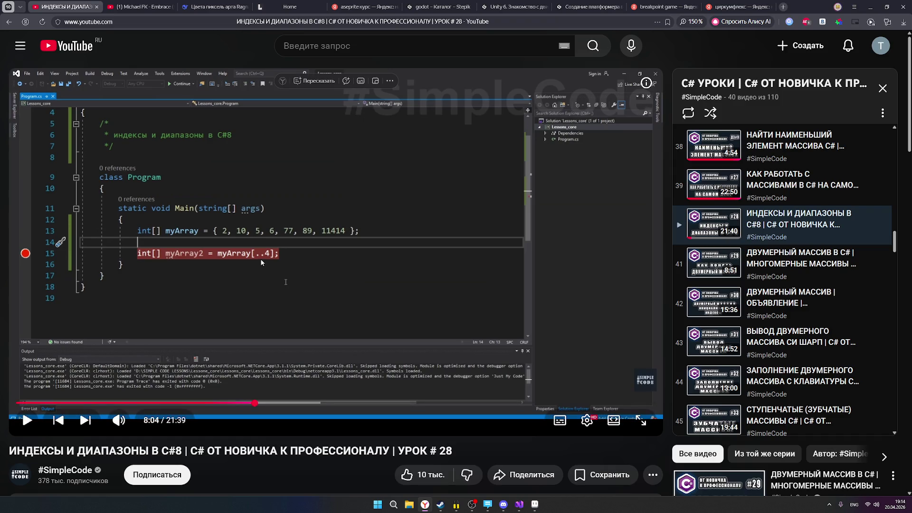
- Play the lesson fullscreen through the myArray[5..] result and pause at 8:31, leaving fullscreen
left_click(33, 422)
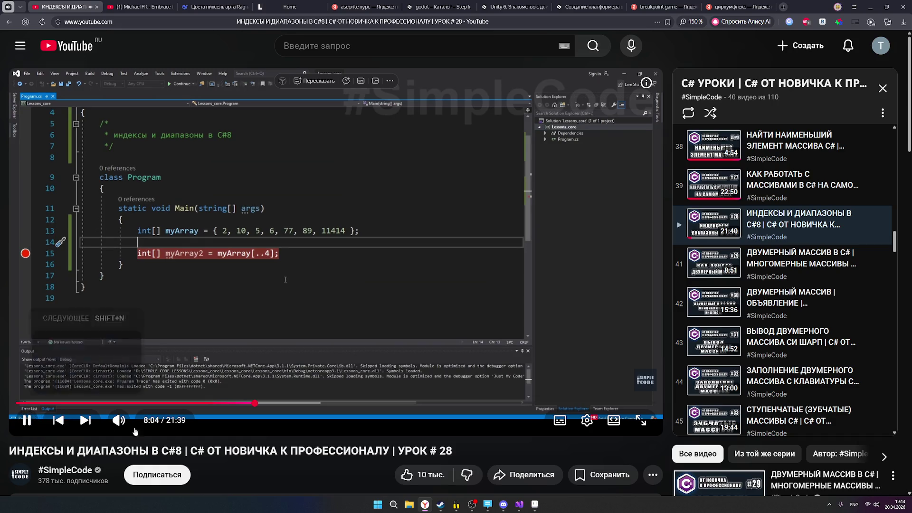
left_click(643, 422)
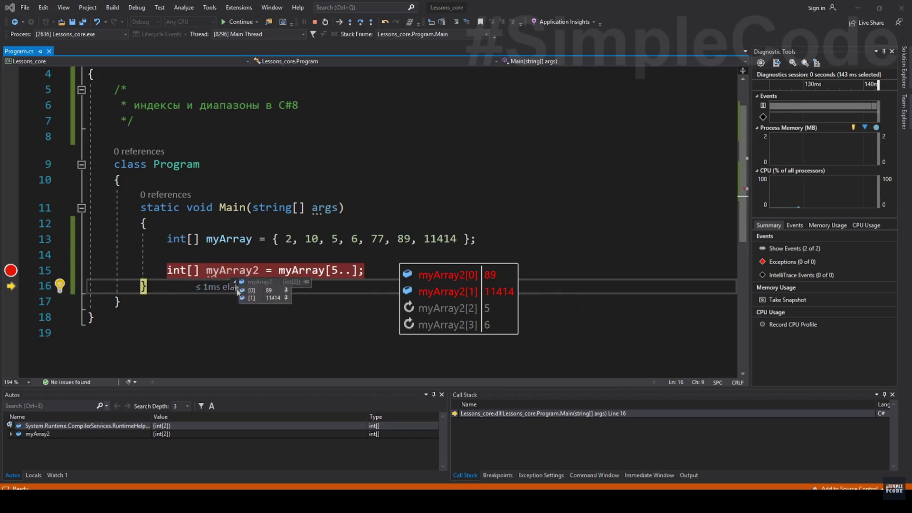
mouse_move(222, 270)
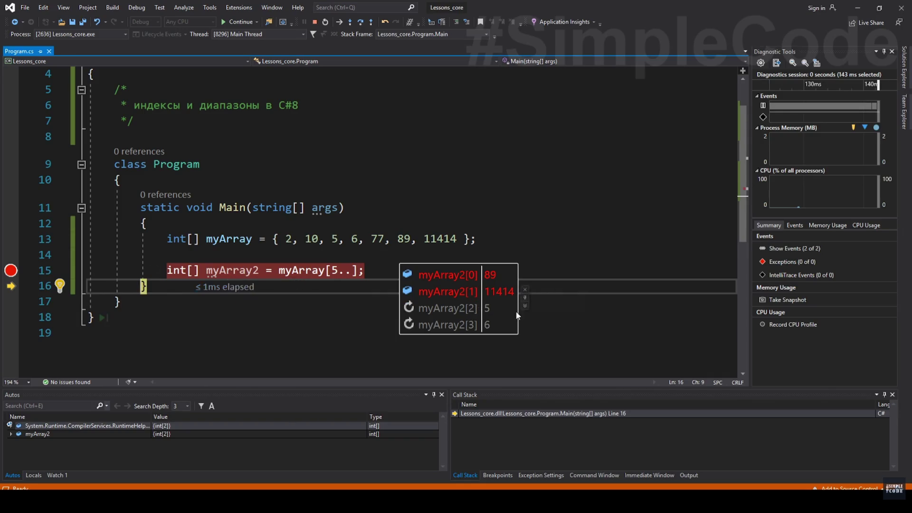
left_click(496, 344)
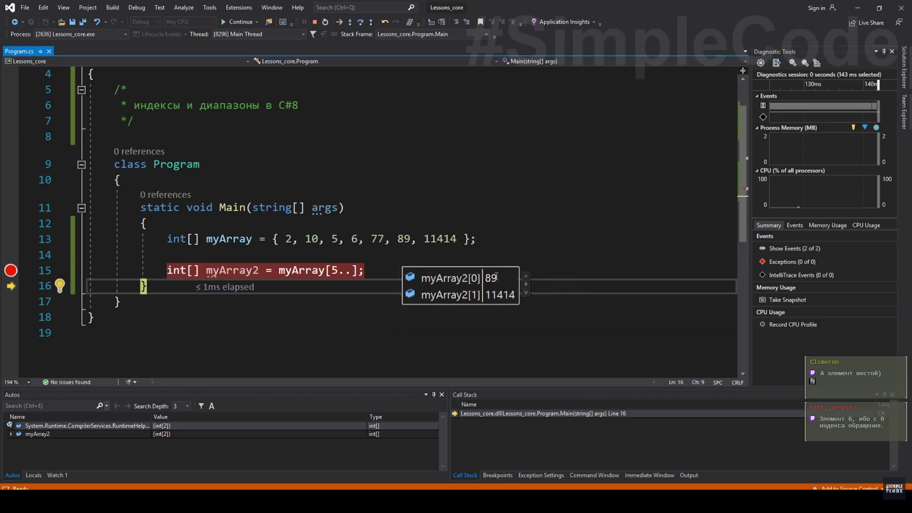
key("Escape")
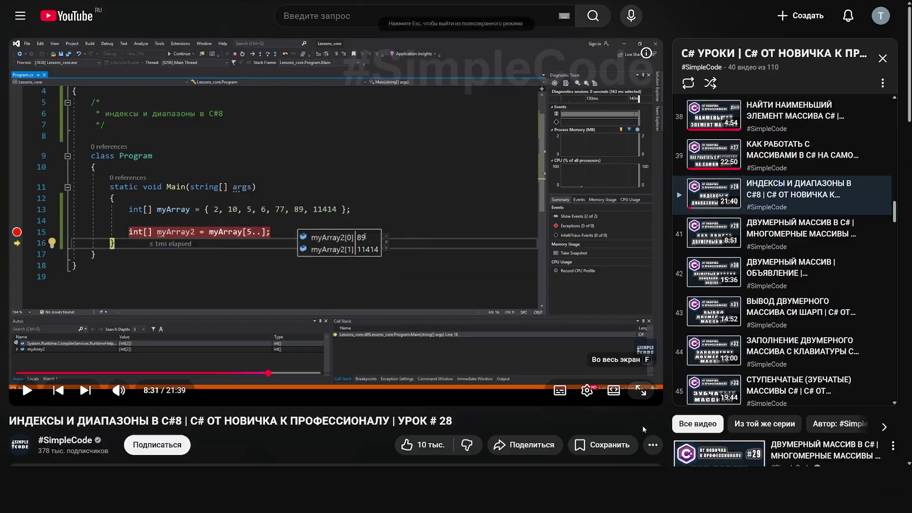
- Put the paused lesson into fullscreen and resume playback at the [5..] result
left_click(644, 421)
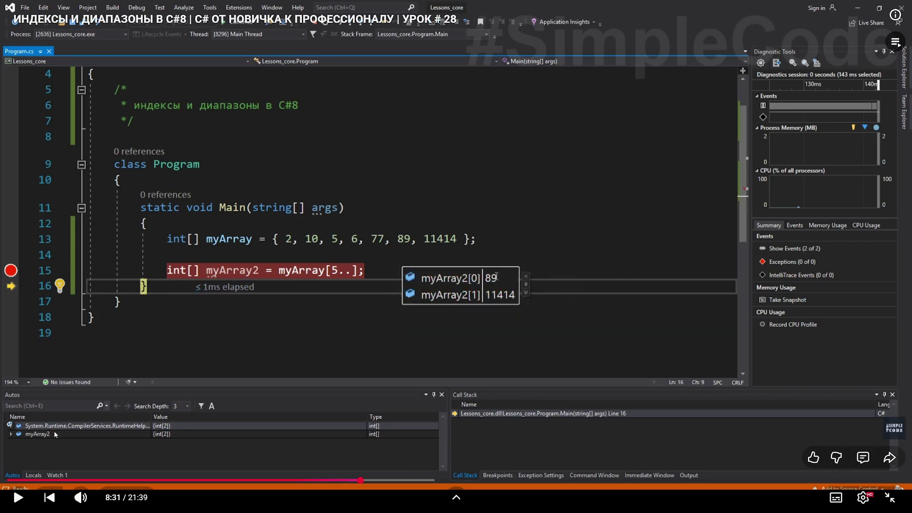
left_click(18, 491)
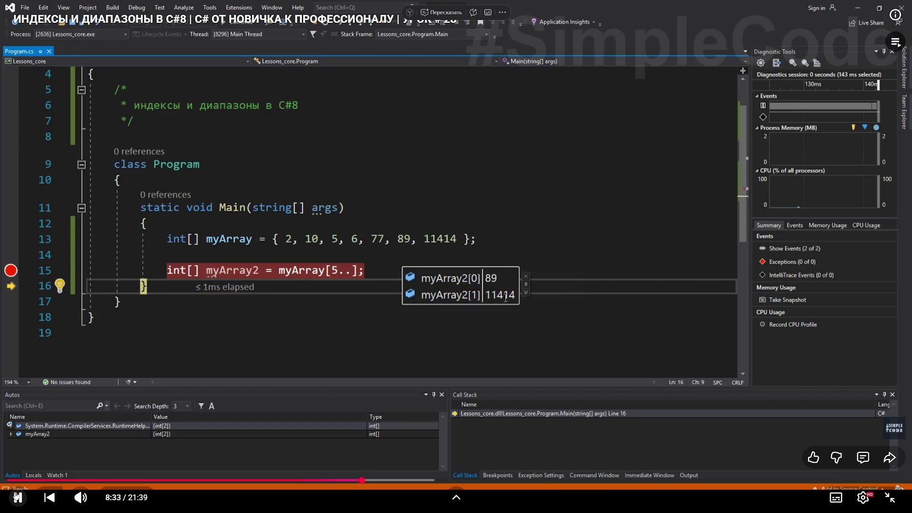
- Jump the playing tutorial back a few seconds to about 8:24
left_click(356, 483)
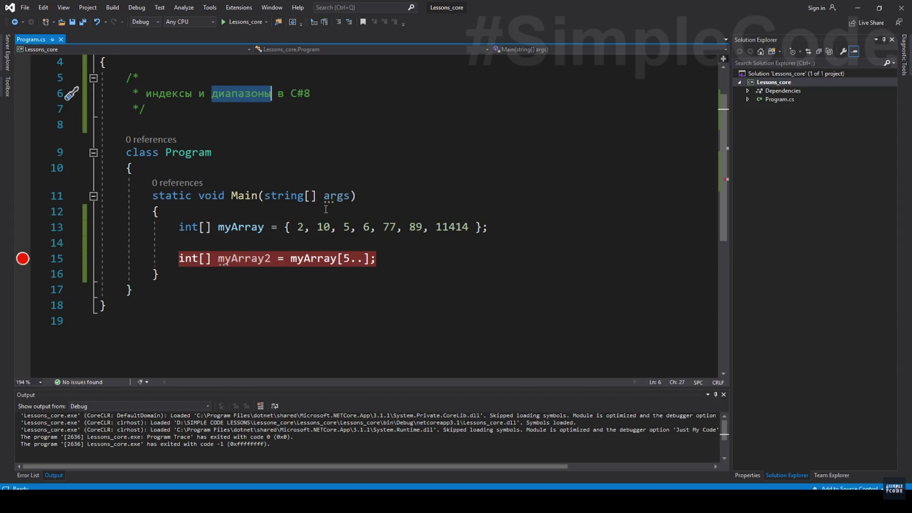
- Pause the lesson on the code editor, then resume and let it run past 8:55
left_click(376, 299)
left_click(360, 247)
left_click(344, 259)
left_click_drag(344, 260, 363, 260)
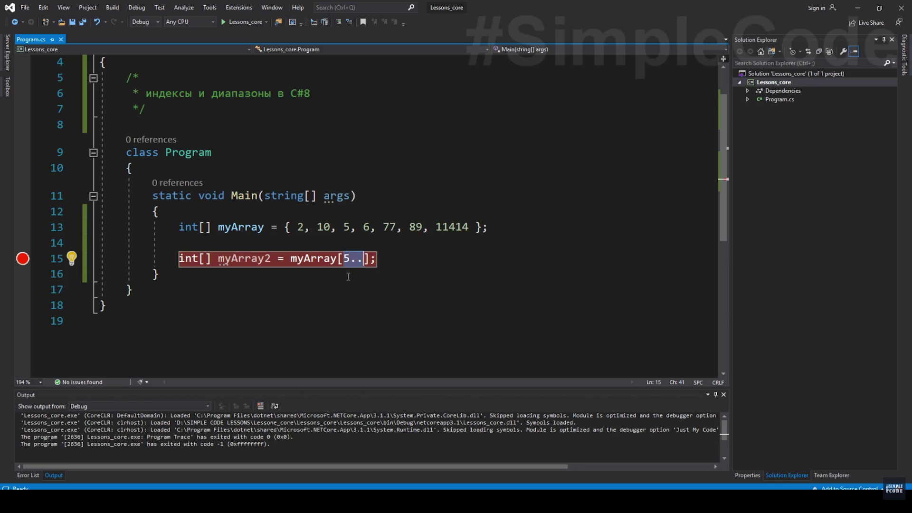
left_click(343, 259)
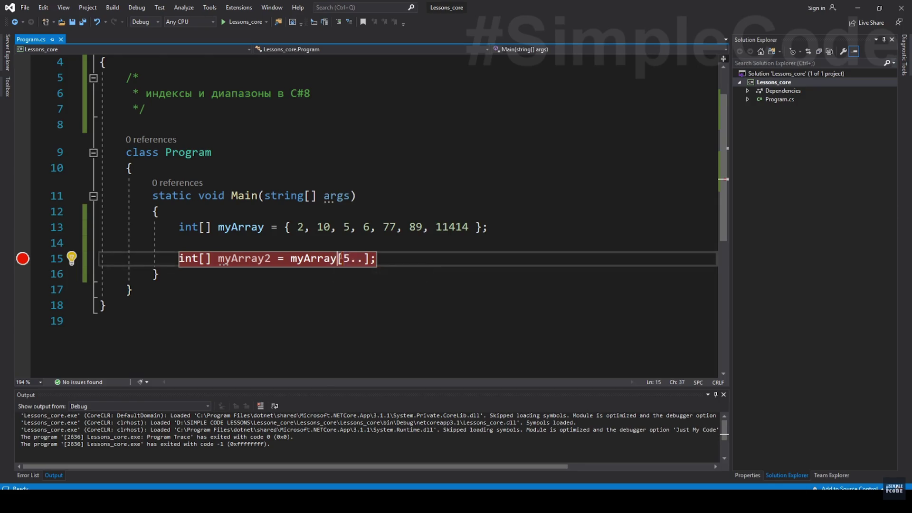
left_click(341, 288)
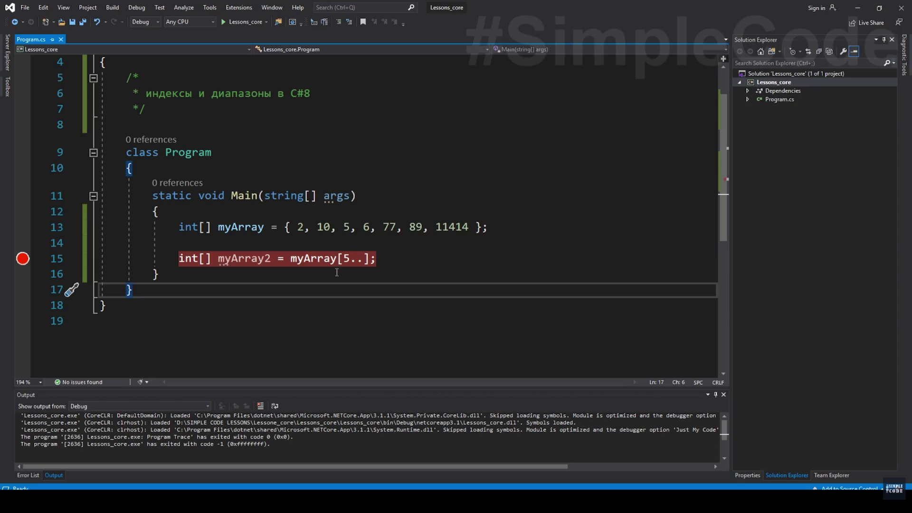
- Interact with the player area while the lesson rewrites the print line to myArray[^2]
left_click(349, 243)
key("Return")
key("Return")
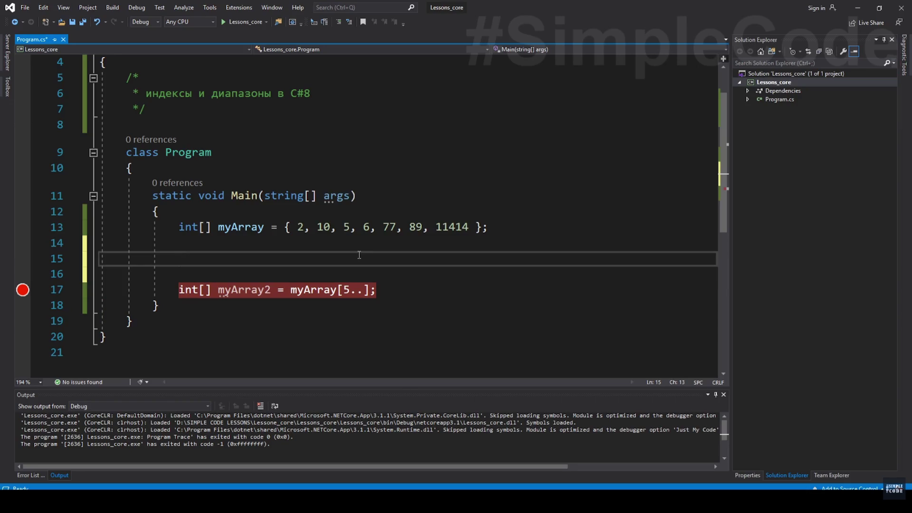
left_click_drag(168, 289, 392, 292)
key("ctrl+x")
key("Up")
key("Up")
key("Up")
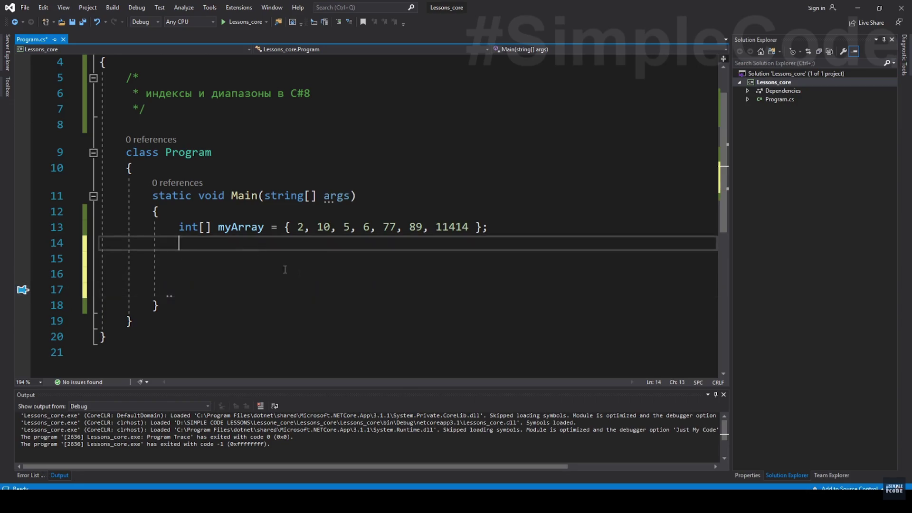
left_click(245, 258)
type("cw")
key("Tab")
key("Tab")
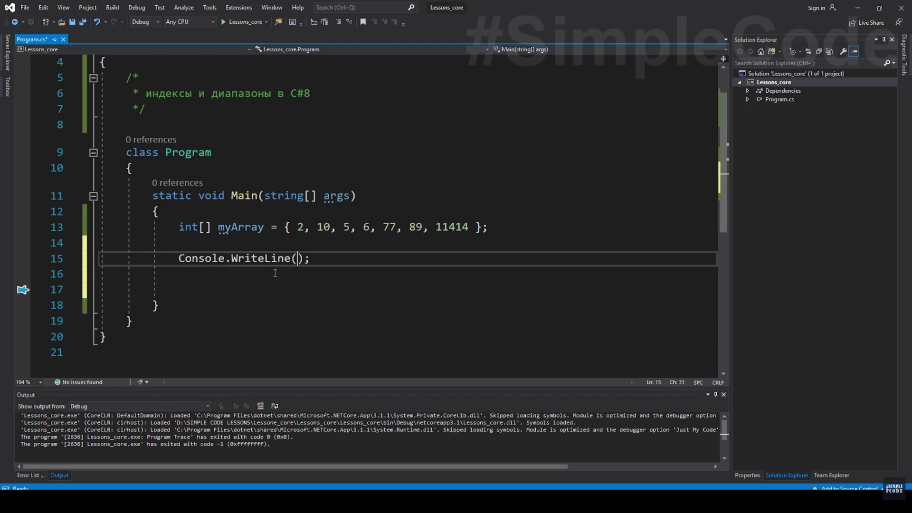
type("myArray[^")
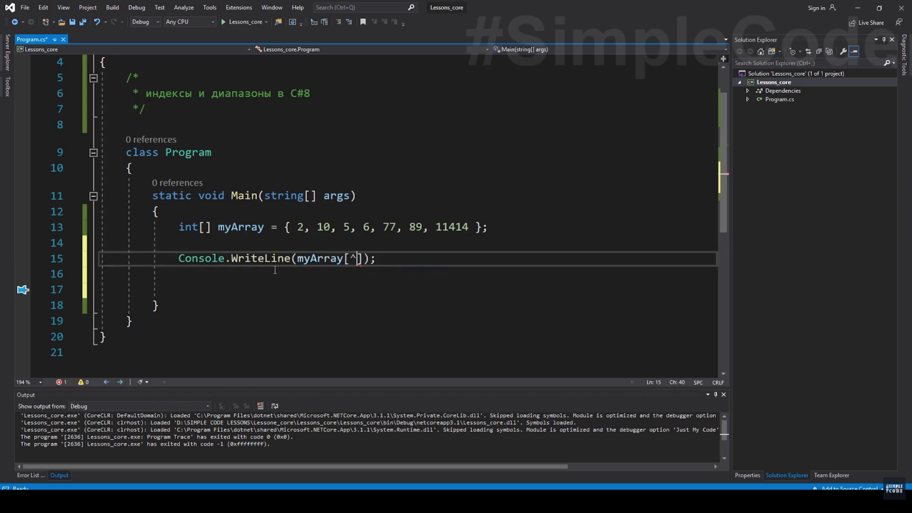
type("1")
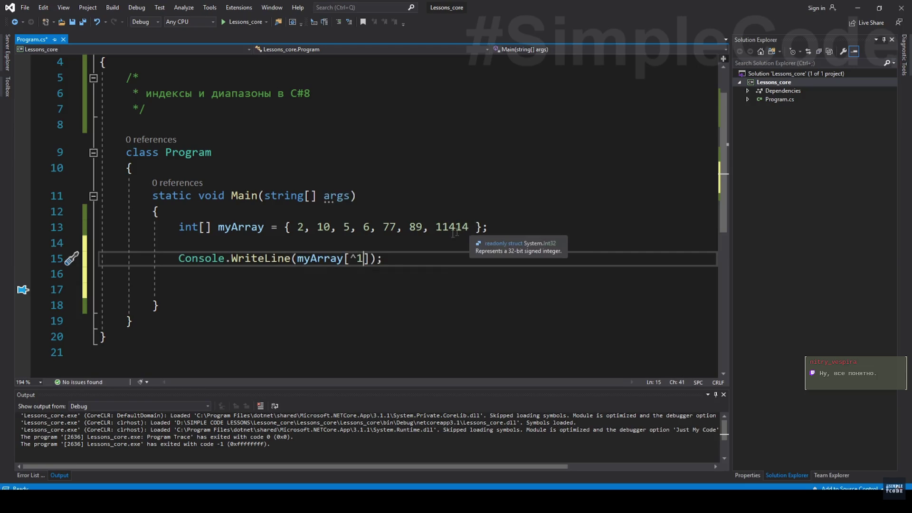
double_click(361, 260)
type("2")
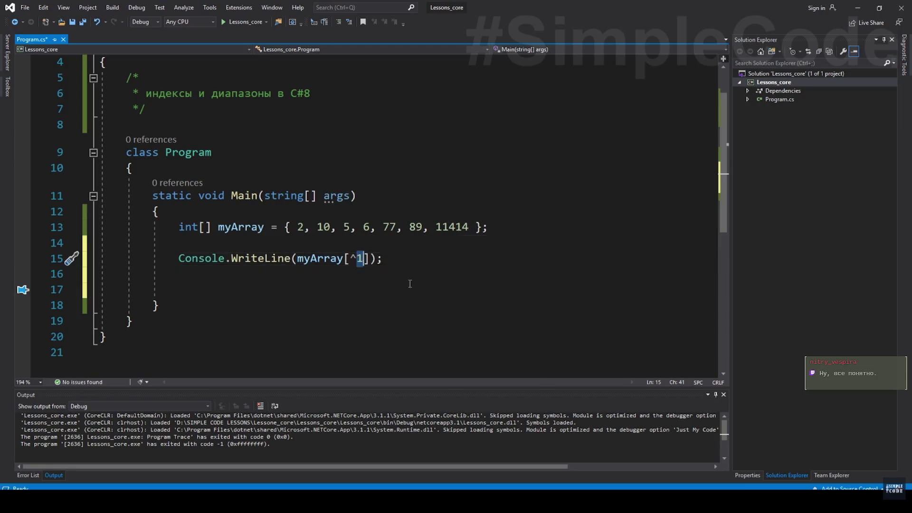
- Pause the lesson on the myArray[^2] example, then resume it
left_click(409, 227)
key("ctrl+F5")
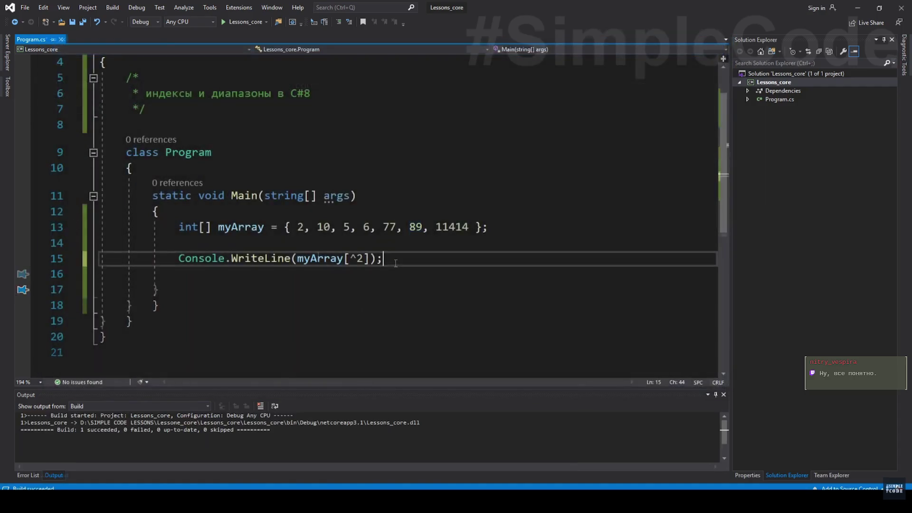
left_click(651, 425)
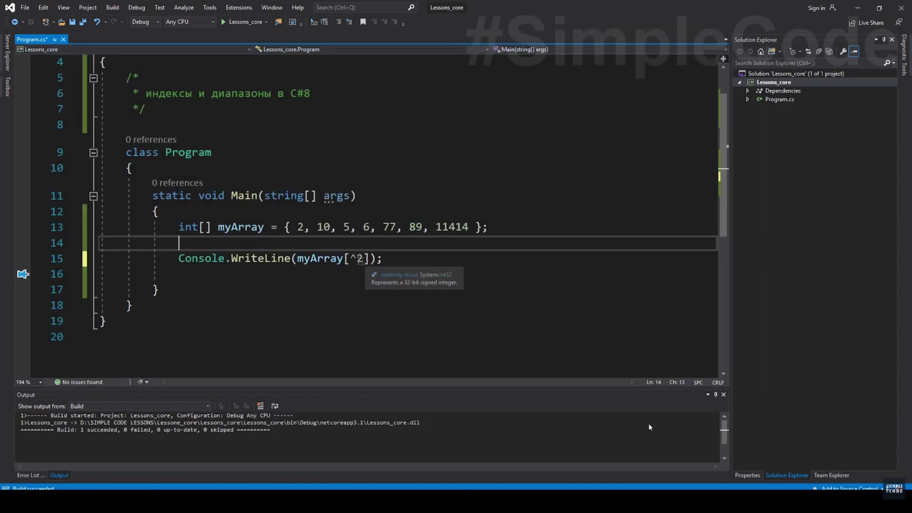
left_click(578, 410)
type("index")
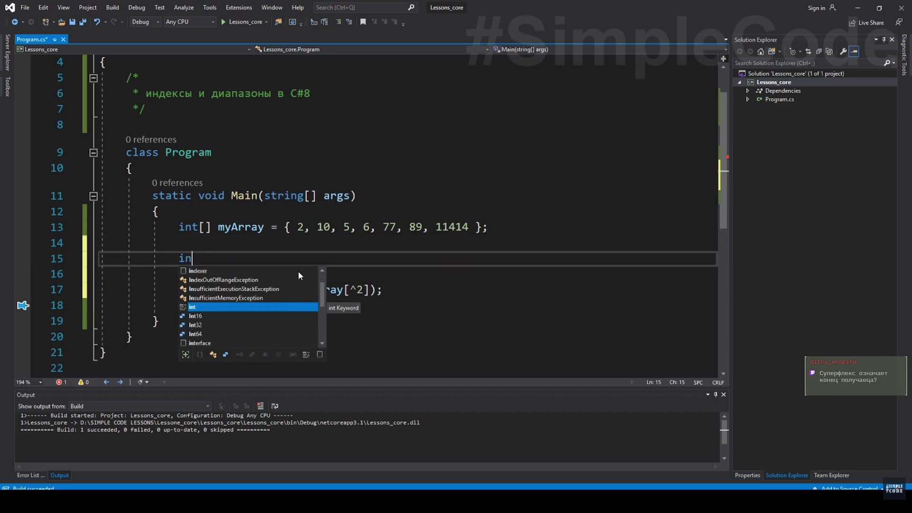
type("myIndex;")
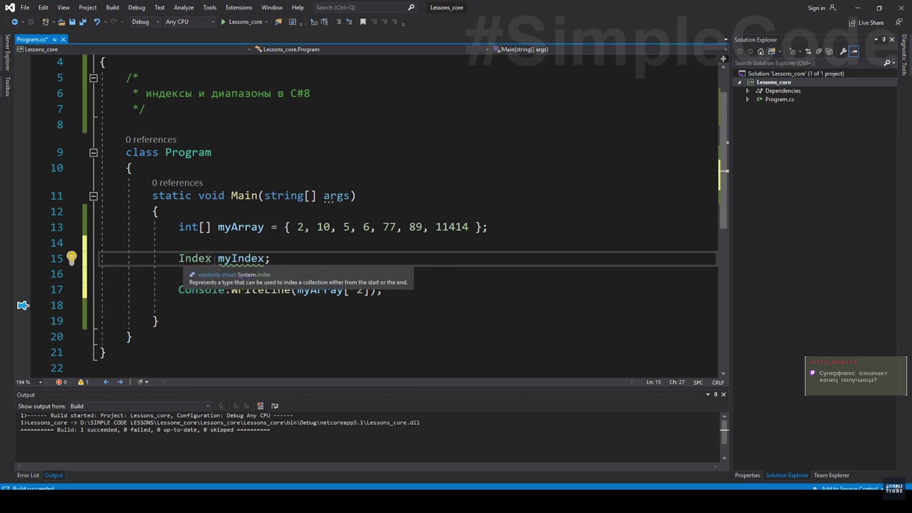
mouse_move(195, 258)
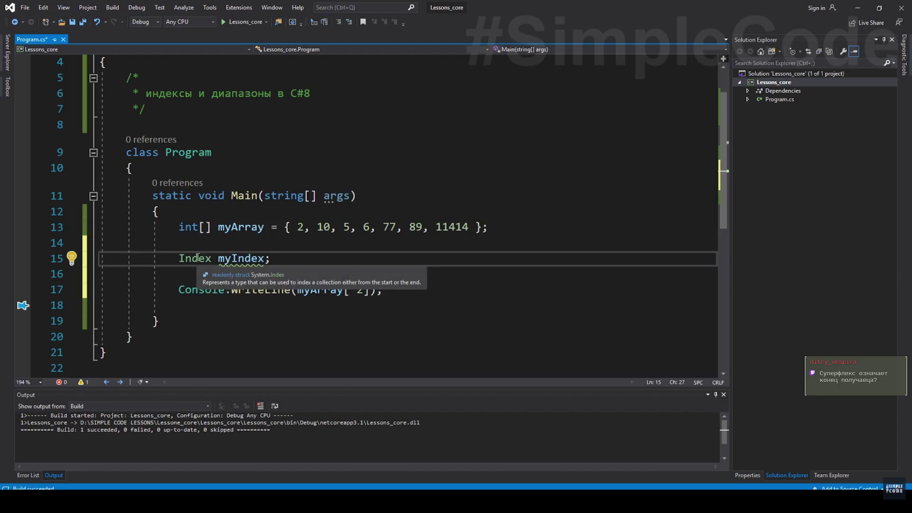
- Let the lesson play until Index myIndex is declared, showing the playback controls
left_click(252, 276)
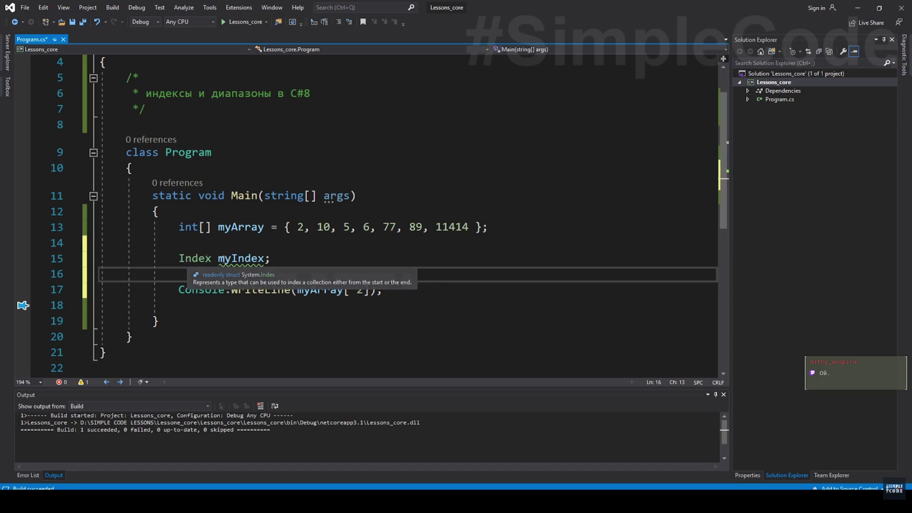
double_click(236, 259)
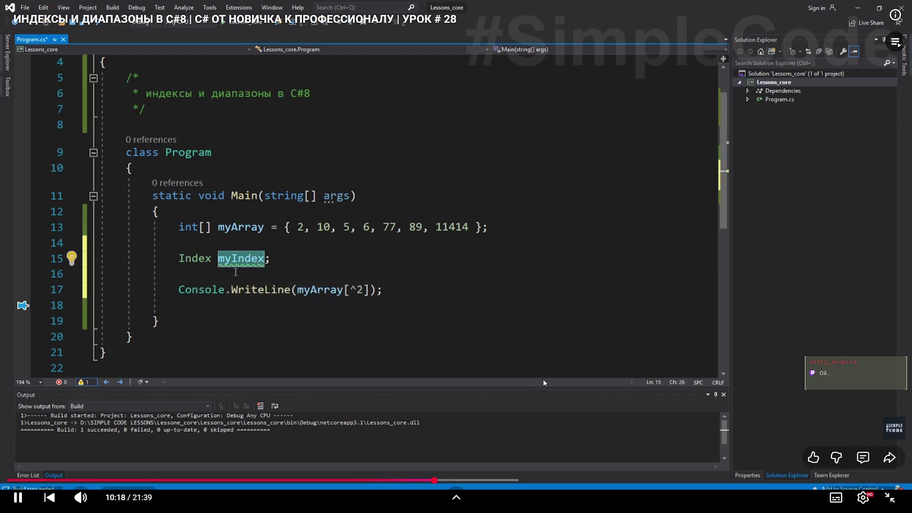
key("space")
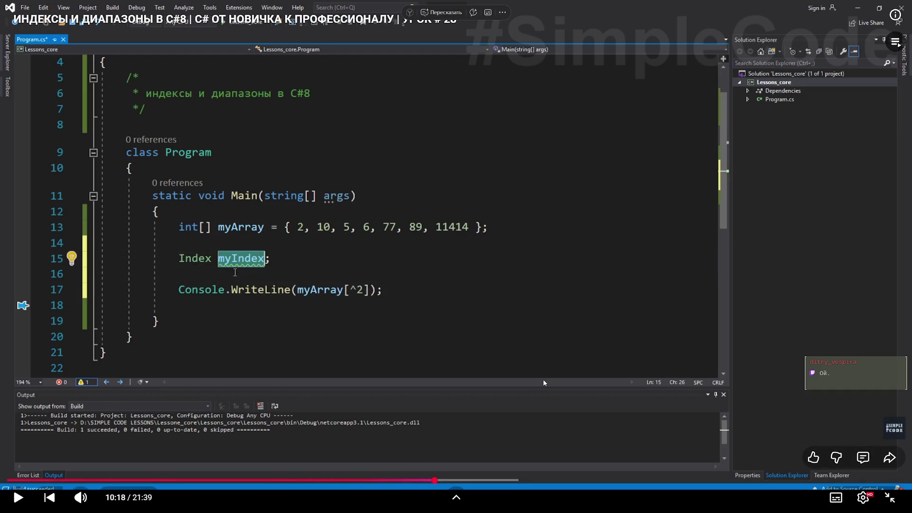
key("space")
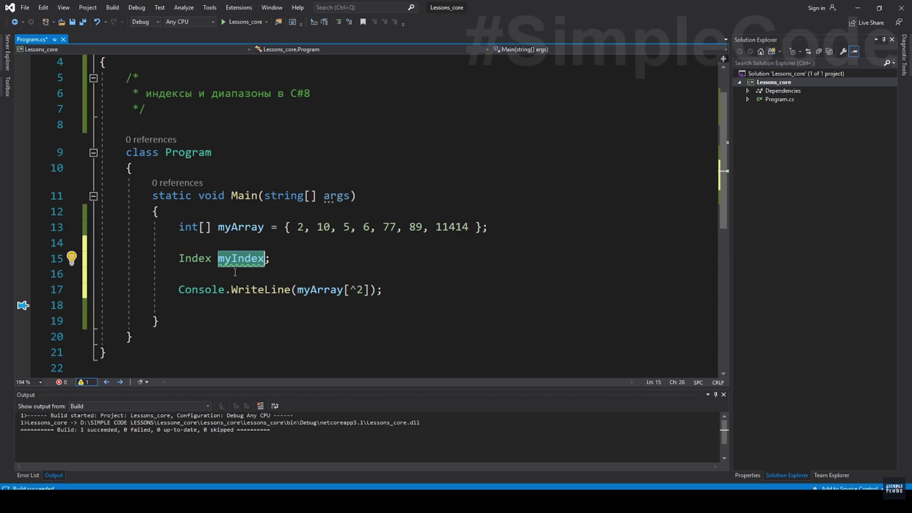
left_click(555, 365)
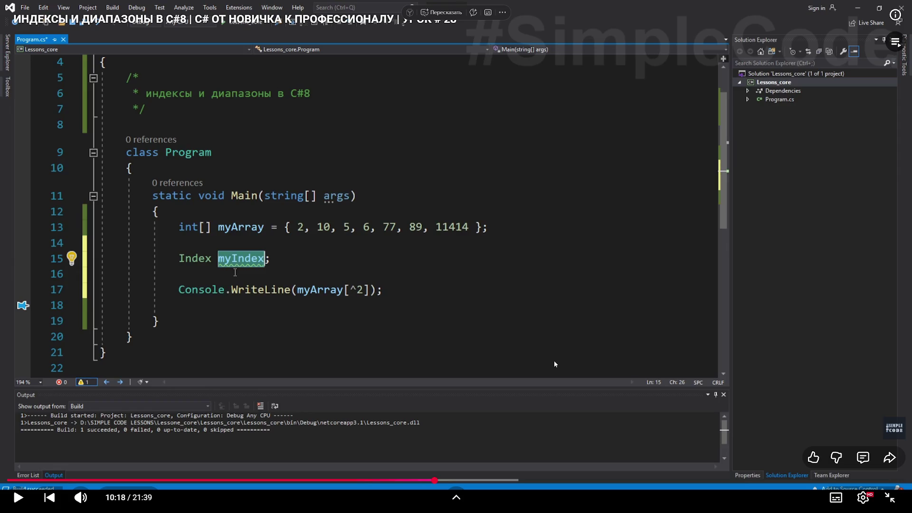
left_click(554, 361)
- Resume the lesson, pausing once briefly, and continue toward the myIndex assignment
left_click(439, 341)
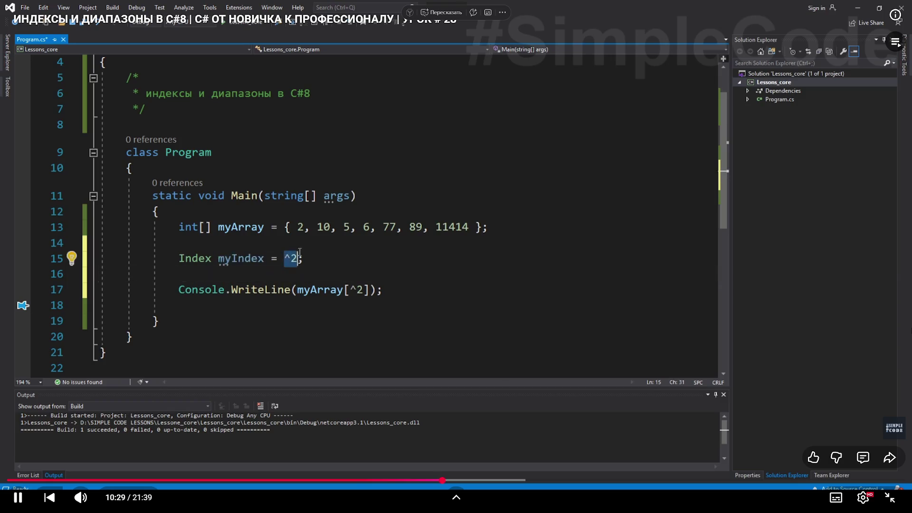
left_click(762, 377)
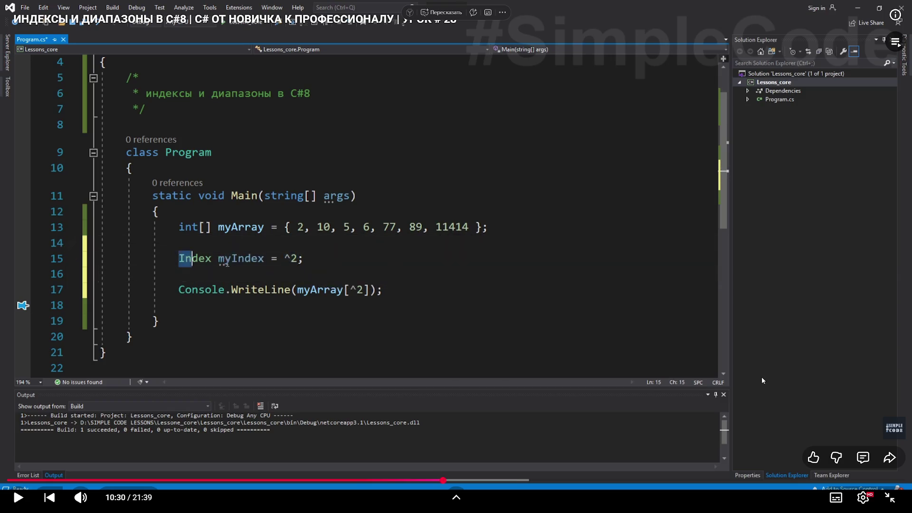
left_click(907, 321)
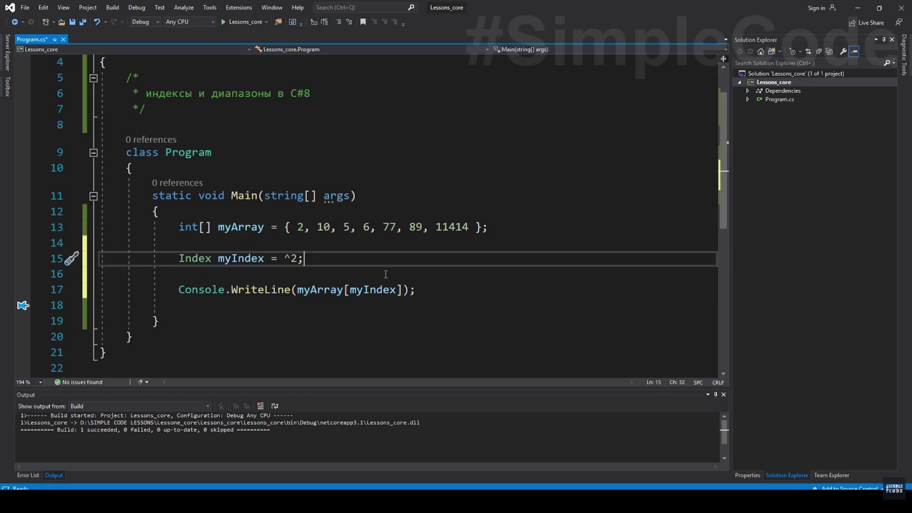
- Follow the lesson over the player until myIndex = ^1 builds, then pause there
key("ctrl+F5")
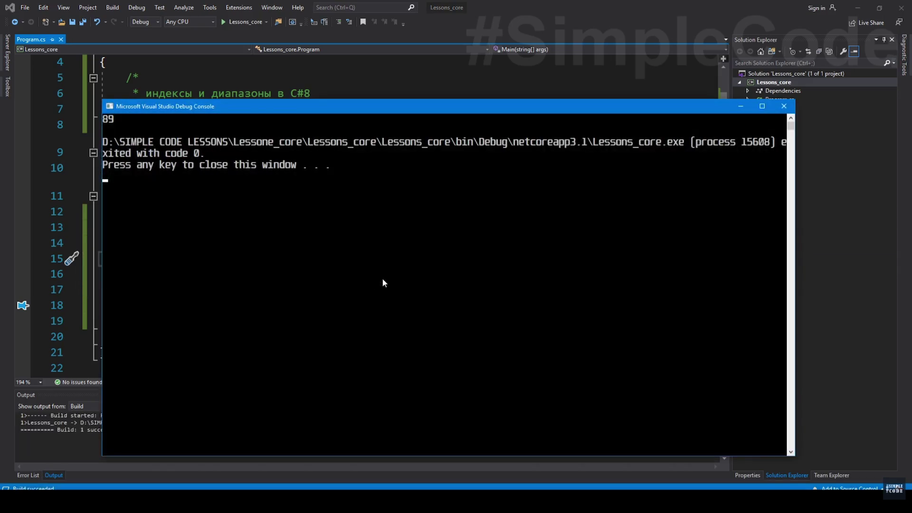
left_click_drag(214, 109, 306, 153)
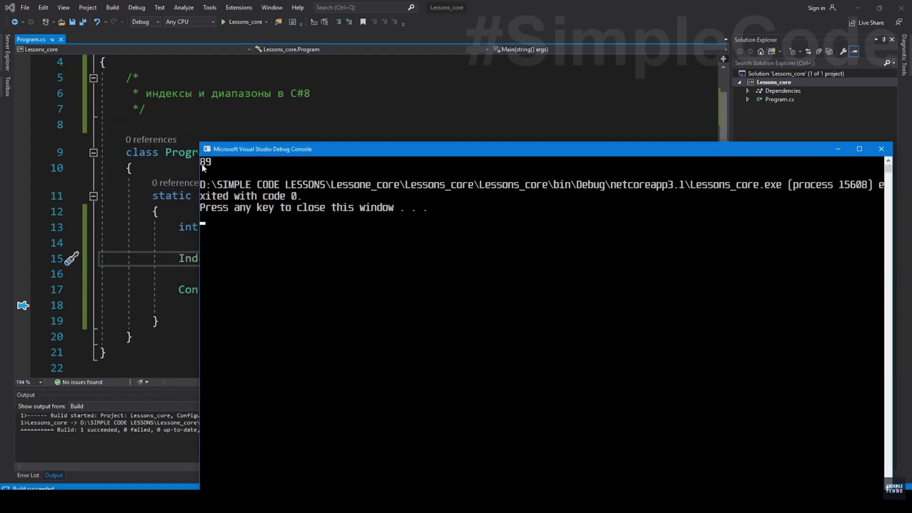
left_click(882, 149)
type("1;")
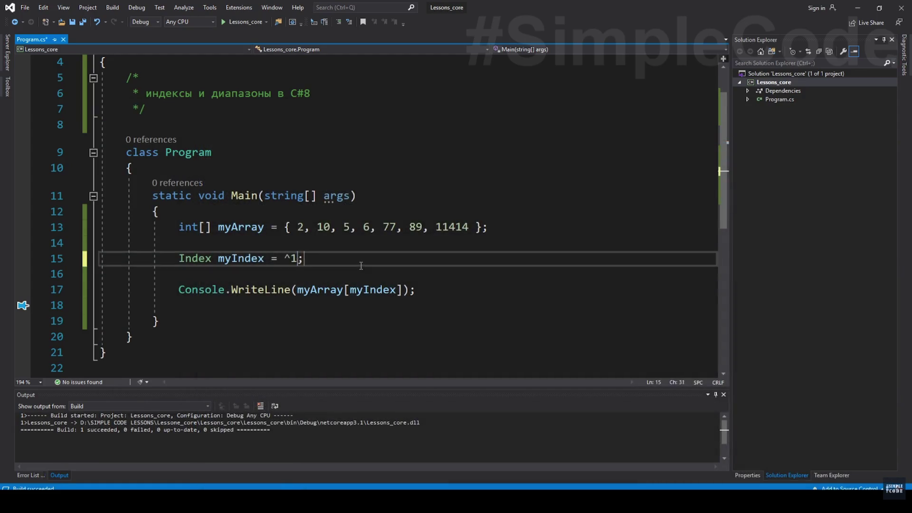
key("ctrl+F5")
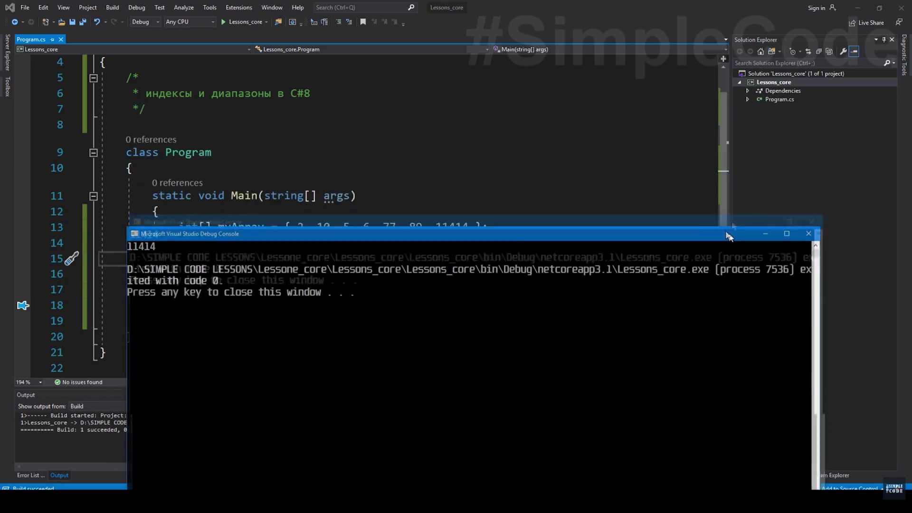
left_click_drag(725, 120, 734, 251)
left_click_drag(435, 226, 453, 227)
left_click(278, 274)
mouse_move(241, 258)
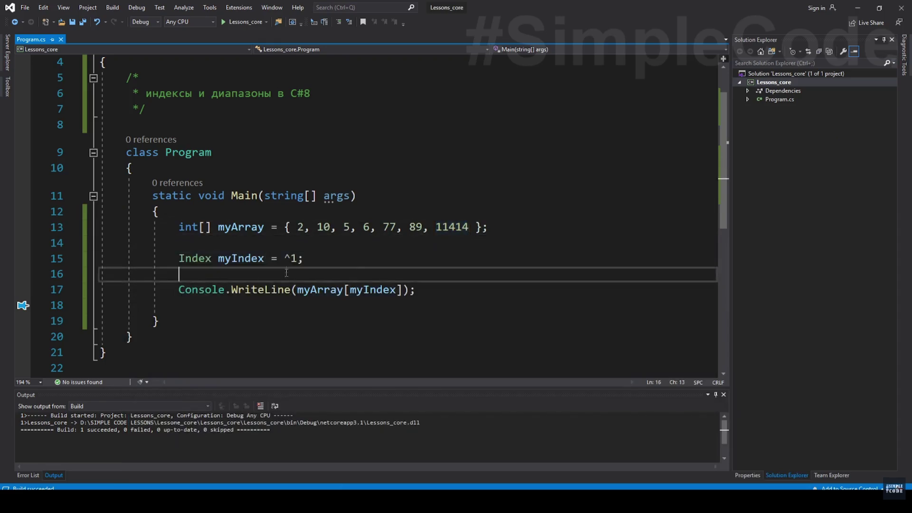
key("Up")
key("Up")
left_click_drag(285, 258, 299, 258)
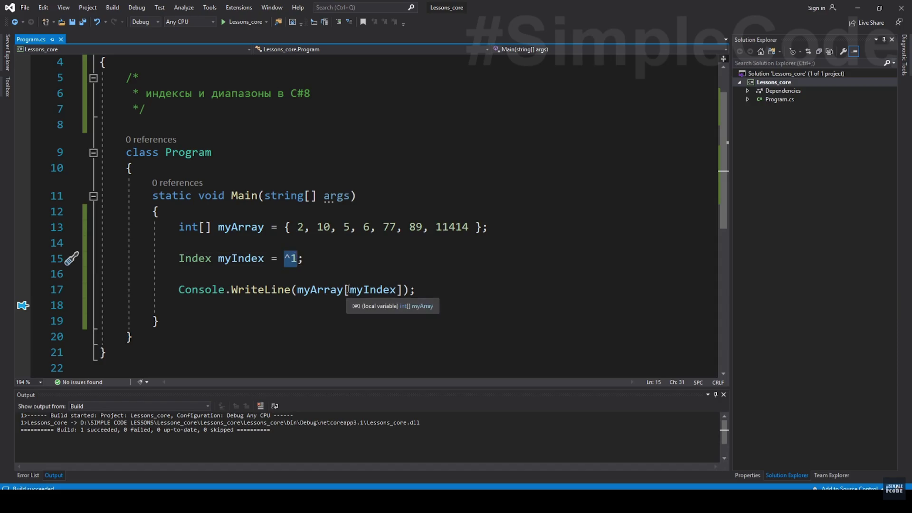
left_click(621, 365)
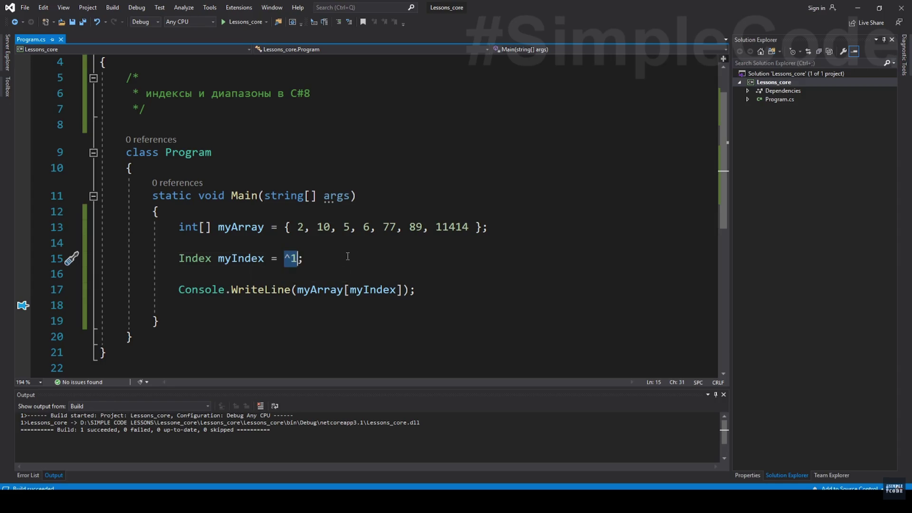
- Resume the lesson as it rewrites the print line to show myIndex.Value
left_click(588, 339)
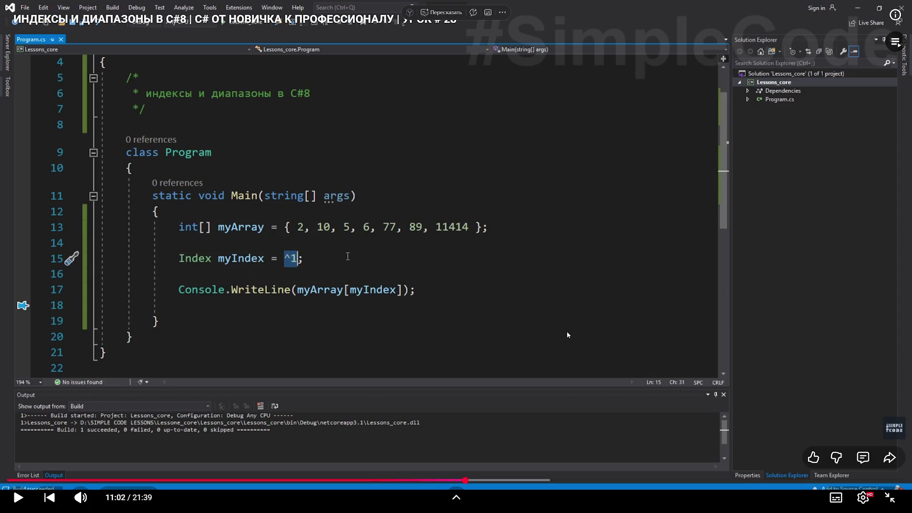
left_click(592, 306)
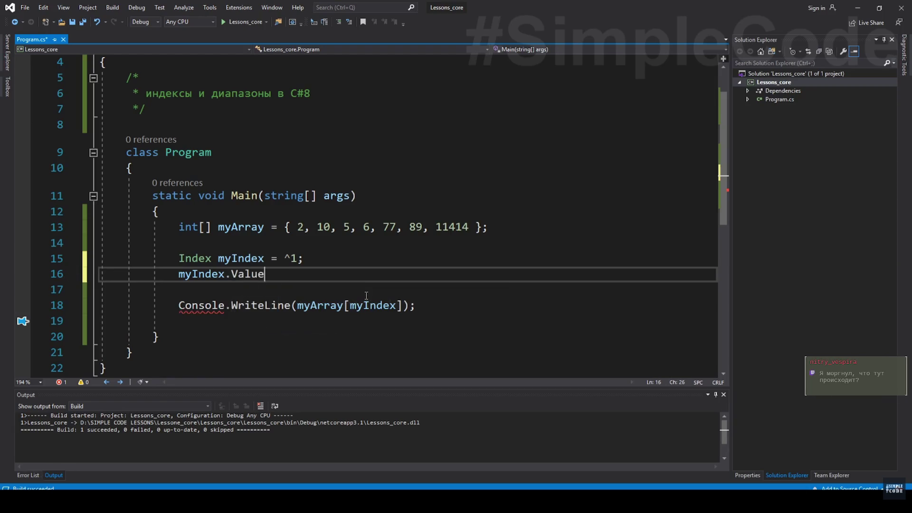
key("BackSpace")
key("BackSpace")
key("BackSpace")
key("BackSpace")
key("BackSpace")
key("ctrl+space")
key("Up")
key("Up")
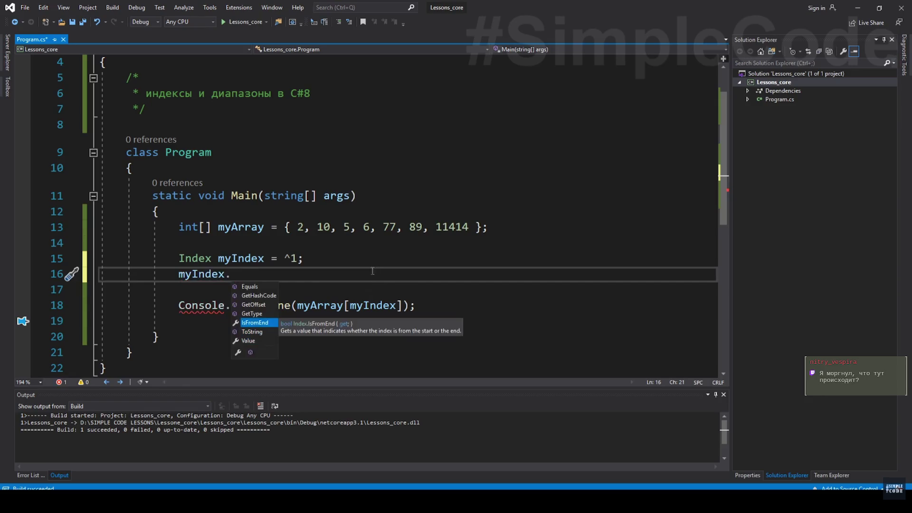
key("BackSpace")
key("BackSpace")
key("BackSpace")
key("Return")
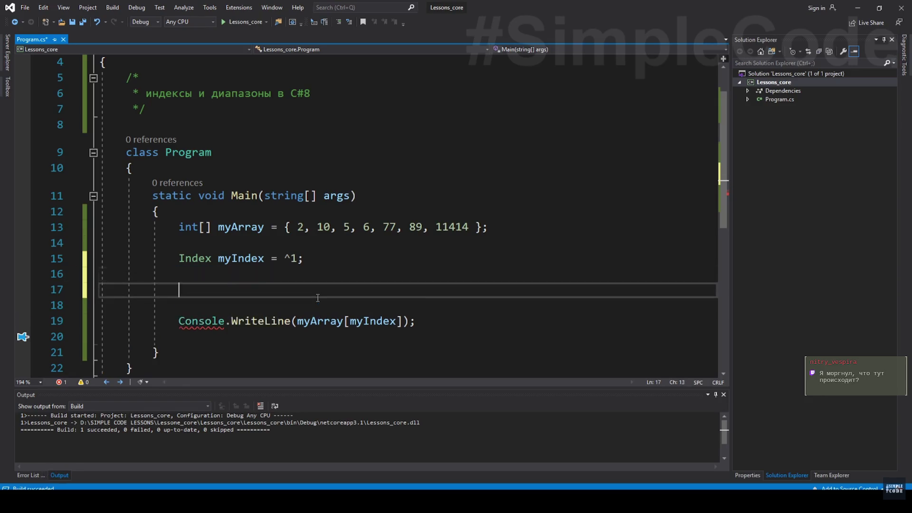
- Let the lesson add IsFromEnd to the print line and run it, outputting 'value 1 isFromEnd True'
left_click(225, 227)
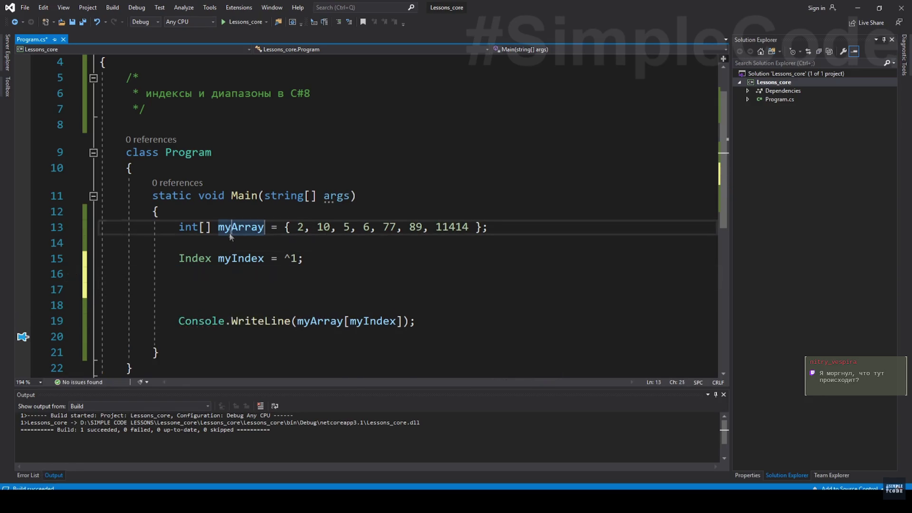
left_click(227, 258)
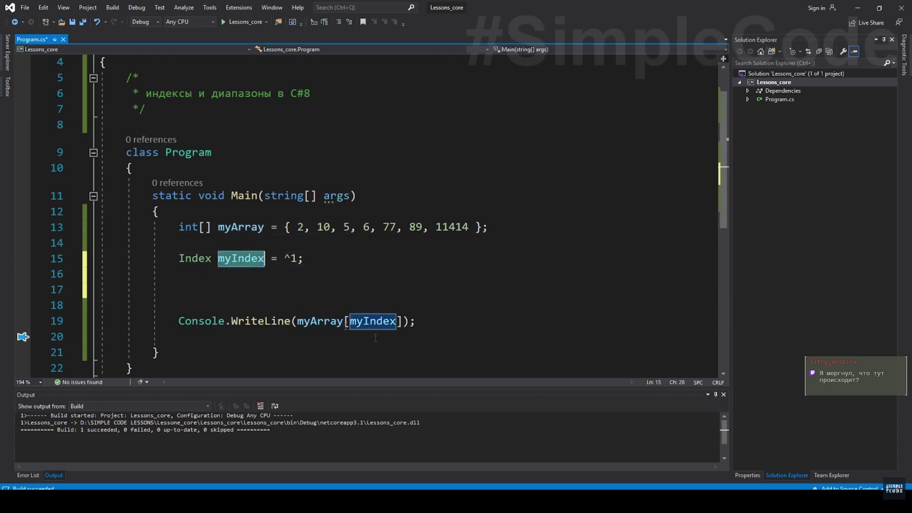
left_click_drag(297, 321, 403, 322)
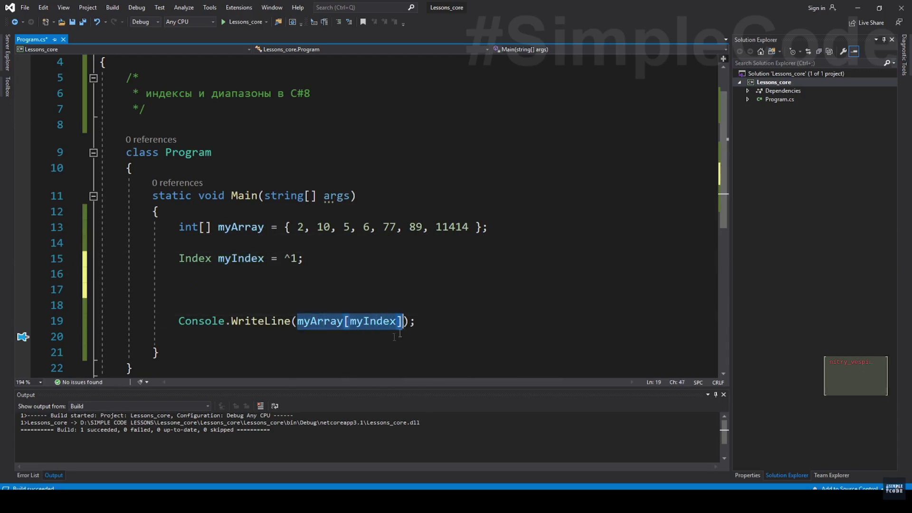
type("myIndex.Value} isFromEnd {m")
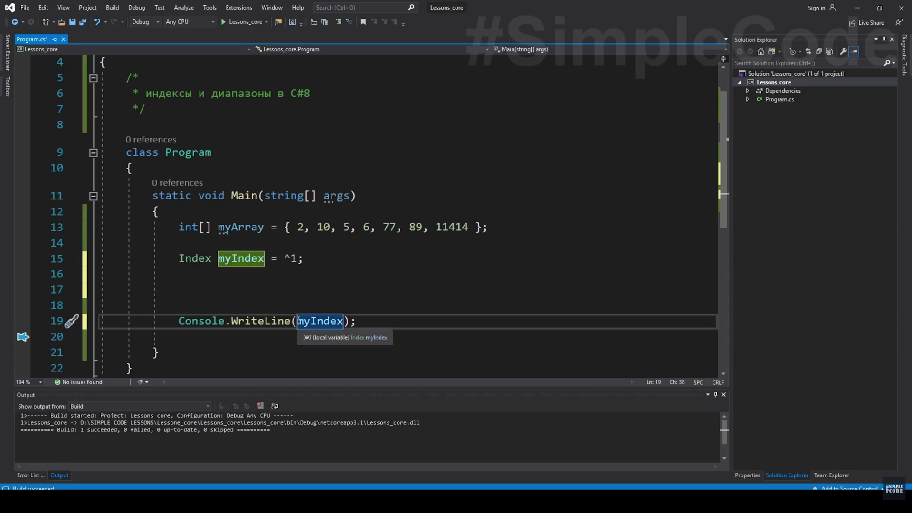
type("yIndex.IsFromEnd")
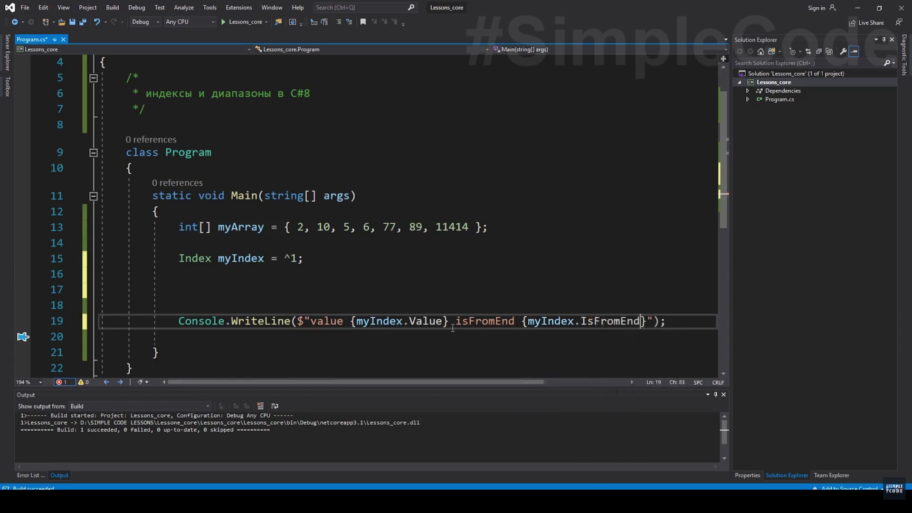
key("ctrl+shift+Left")
left_click_drag(192, 276, 179, 306)
key("BackSpace")
left_click(455, 258)
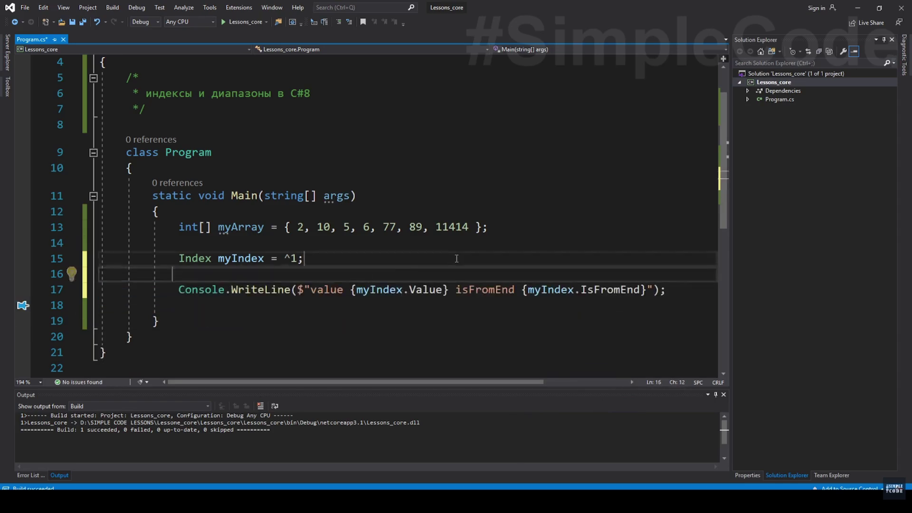
key("ctrl+F5")
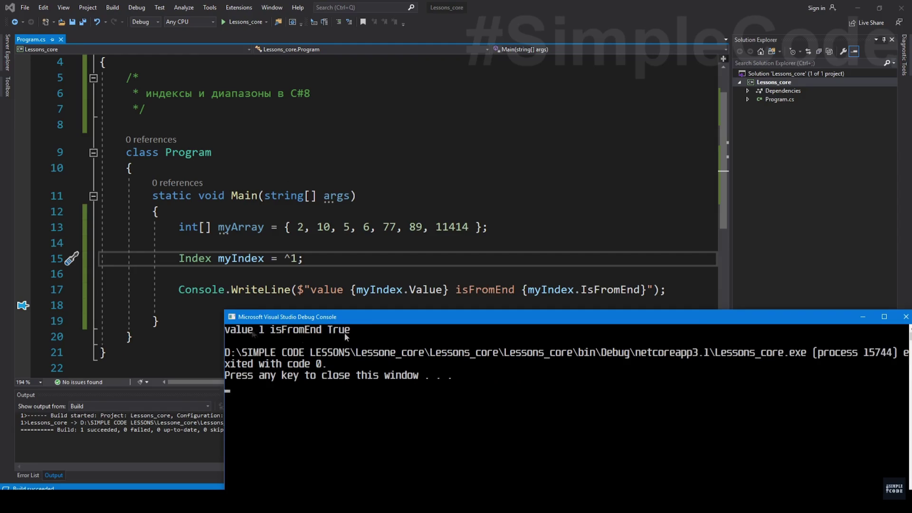
- Watch the lesson highlight the 'value 1 isFromEnd True' console output against the code
left_click(261, 330)
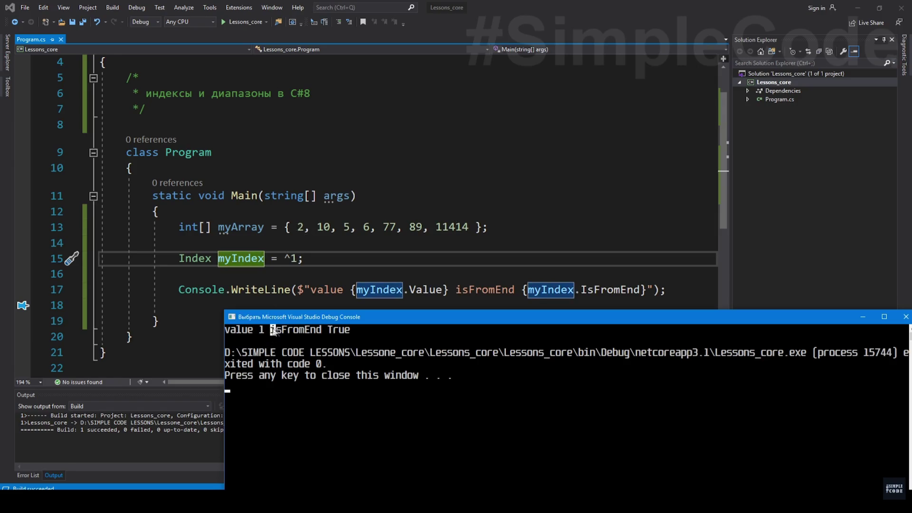
left_click_drag(271, 330, 344, 335)
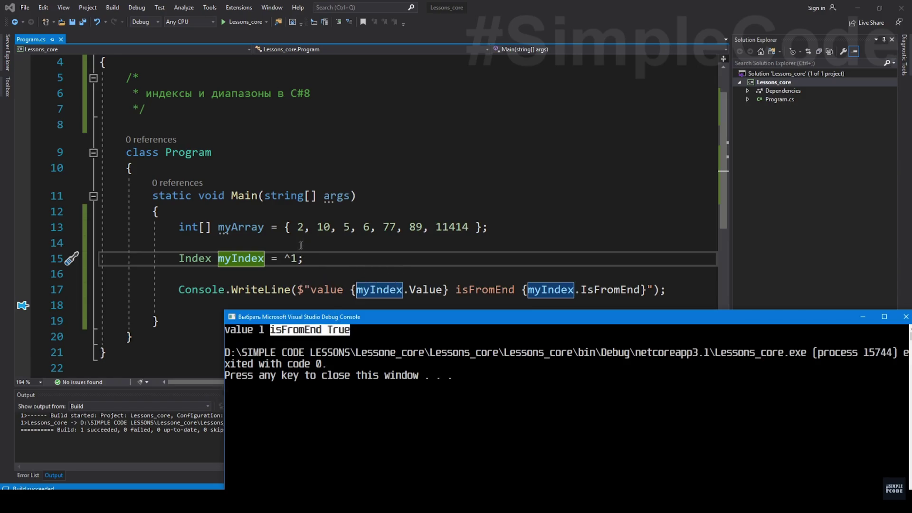
left_click_drag(258, 331, 266, 332)
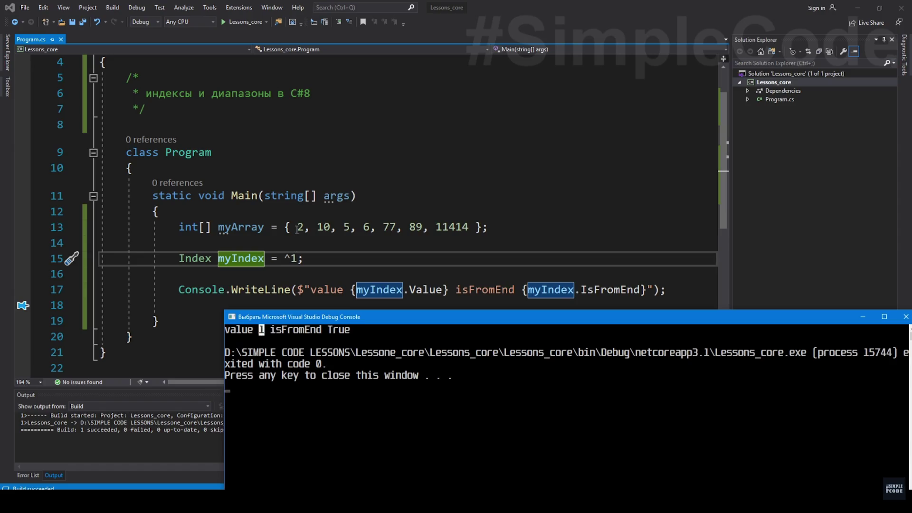
left_click(297, 228)
left_click_drag(430, 227, 490, 227)
left_click(341, 502)
- Let the debug console close and return to the Index myIndex = ^1 declaration on line 15
left_click_drag(376, 321, 250, 309)
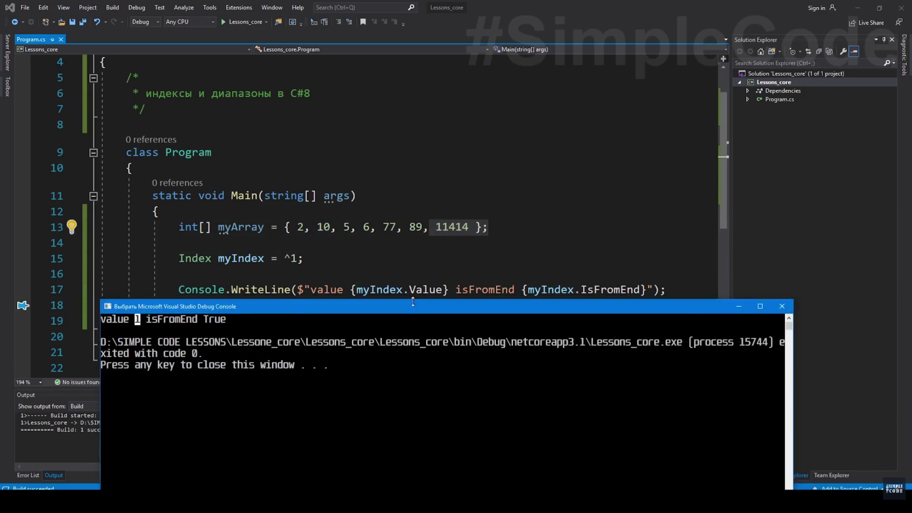
left_click(784, 306)
double_click(241, 258)
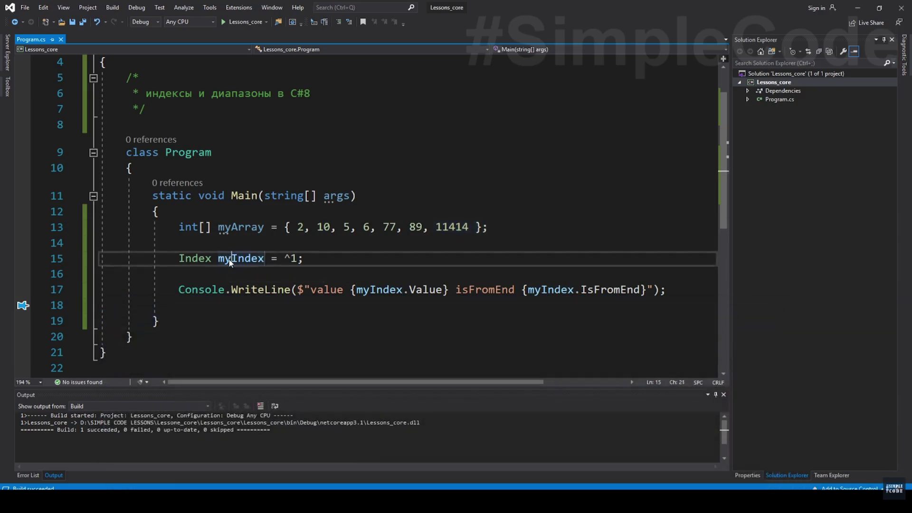
double_click(294, 259)
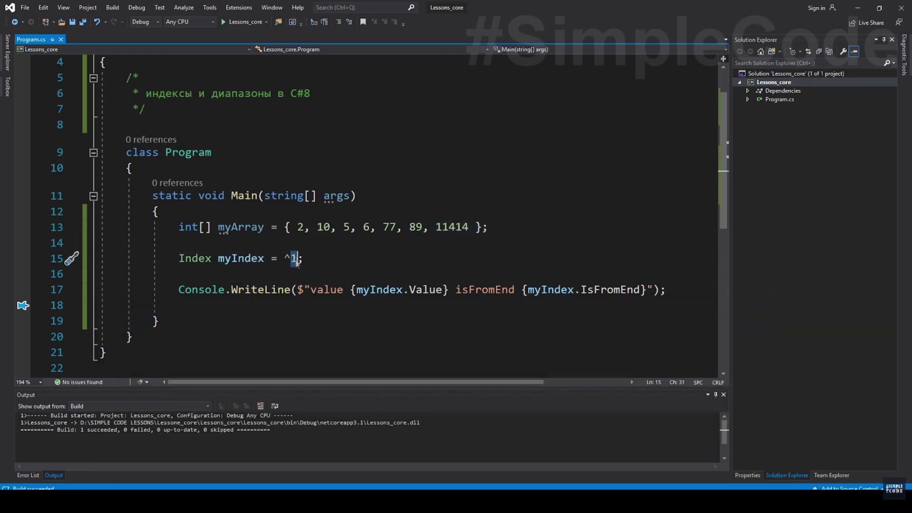
type("3")
- Follow the lesson changing the index to ^3 and running it to print 'value 3 isFromEnd True'
left_click(370, 244)
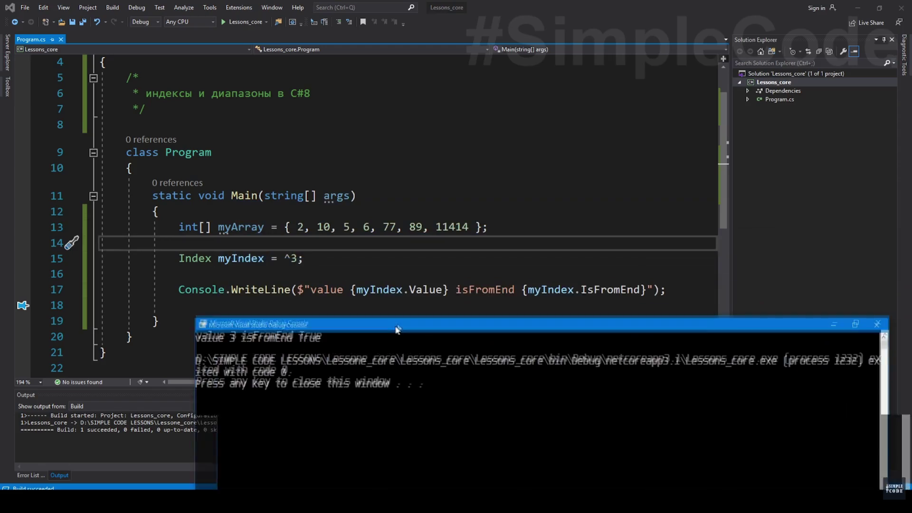
double_click(312, 340)
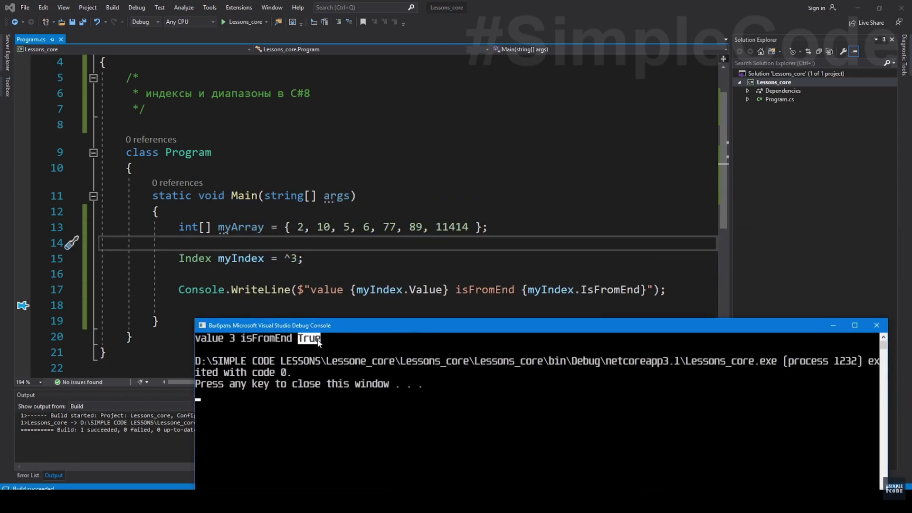
double_click(231, 261)
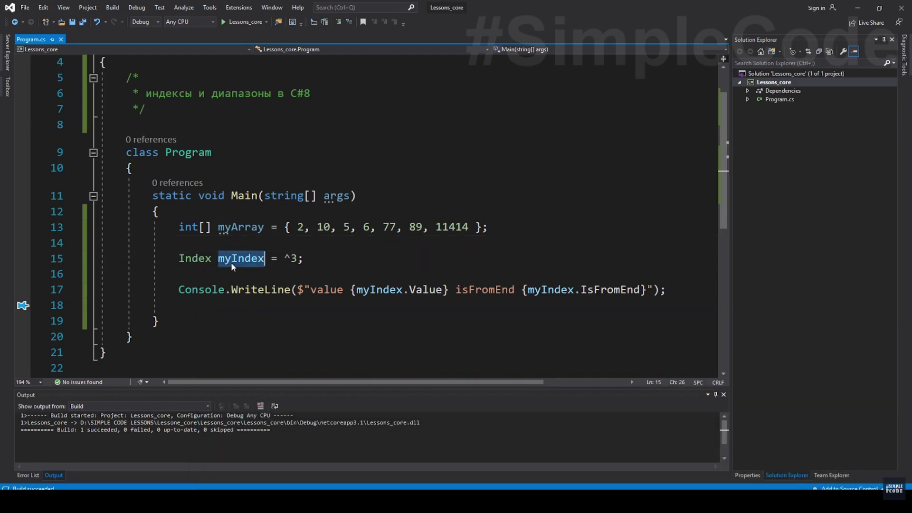
left_click(243, 231)
key("alt+Tab")
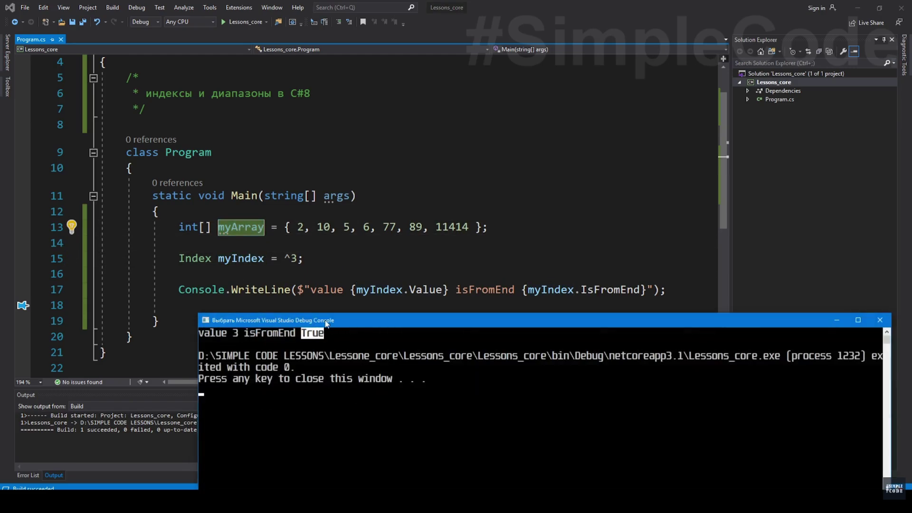
left_click(283, 333)
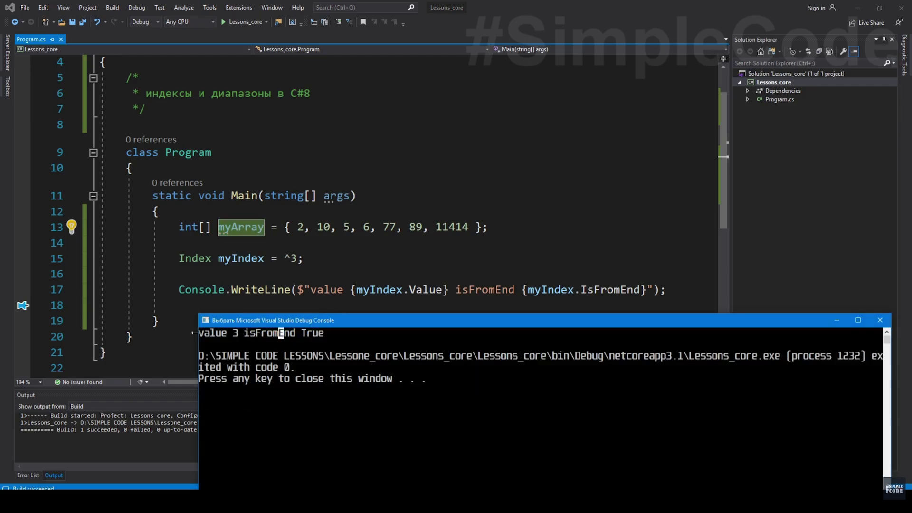
left_click(246, 334)
key("shift+Right")
key("shift+Right")
key("shift+Right")
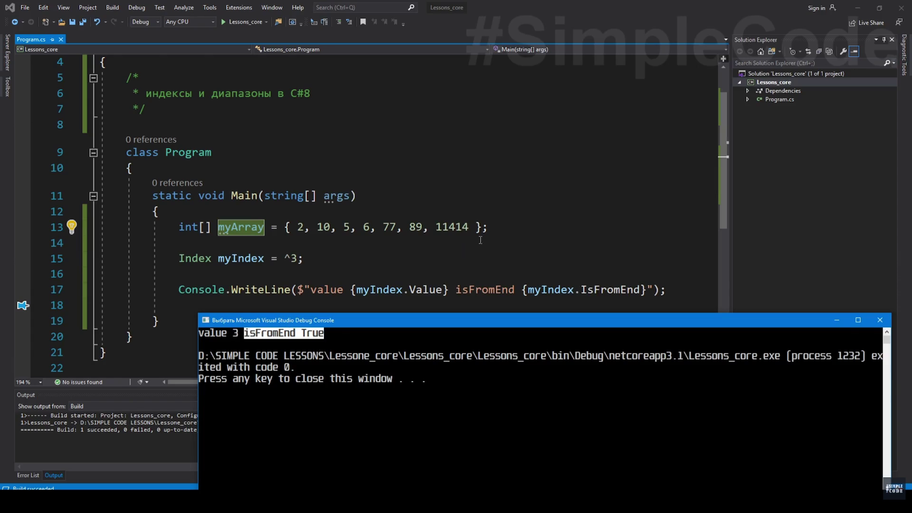
- Watch a new line added with the cw snippet printing myArray[myIndex]
left_click(458, 229)
left_click(289, 268)
key("Return")
key("ctrl+F5")
key("Return")
type("cw")
key("Tab")
key("Tab")
type("myArray[myIndex])")
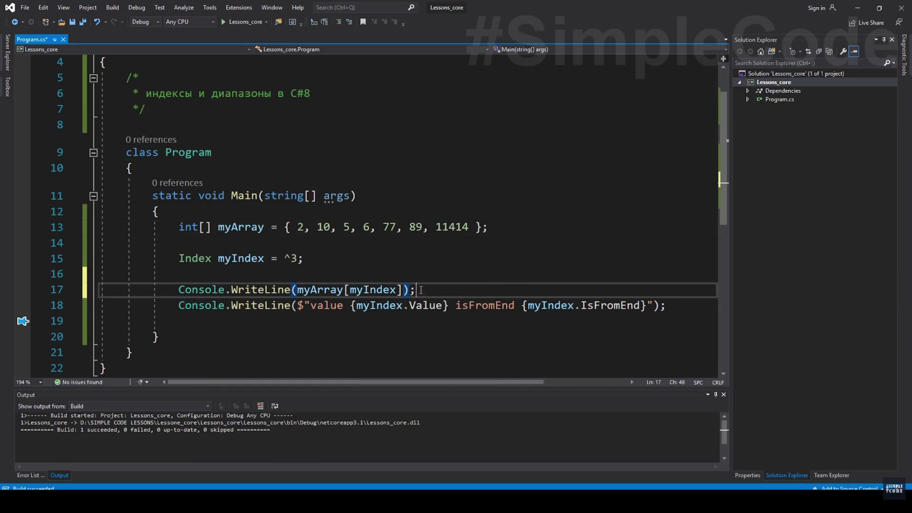
- Follow an empty Console.WriteLine() being added and the run printing 77, then the console closing
key("Return")
type("cw")
key("Tab")
key("Tab")
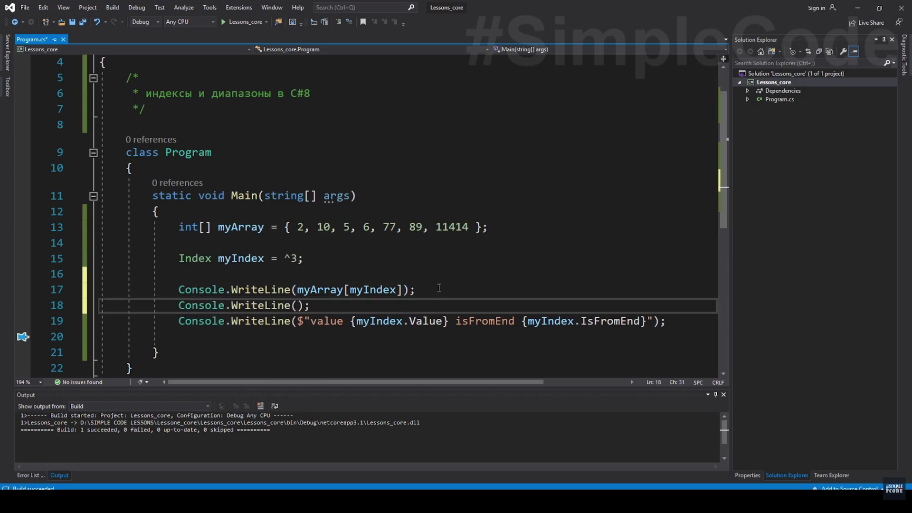
key("ctrl+F5")
left_click_drag(373, 263, 374, 286)
left_click_drag(324, 303, 252, 371)
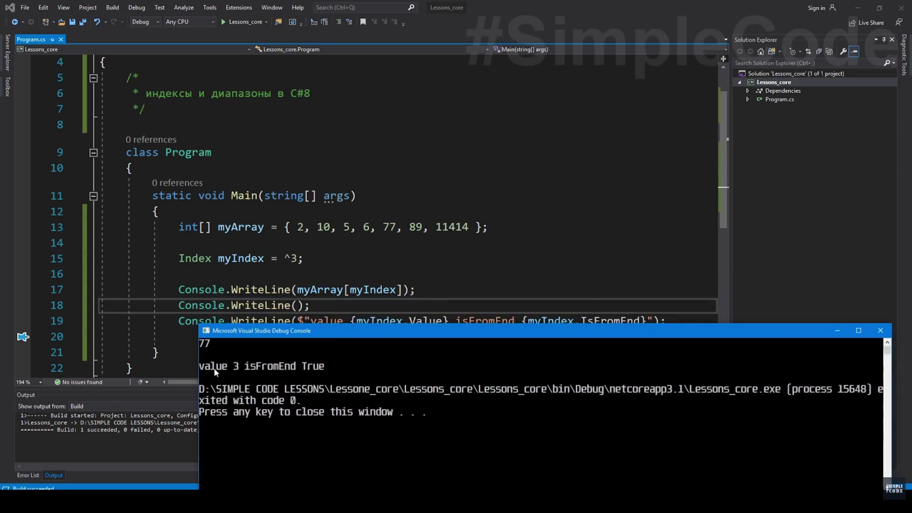
left_click_drag(201, 344, 206, 345)
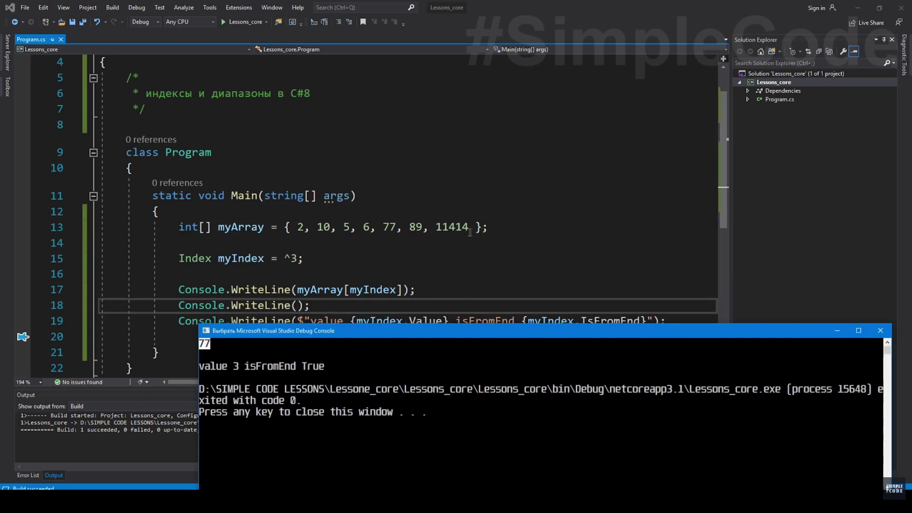
left_click(880, 330)
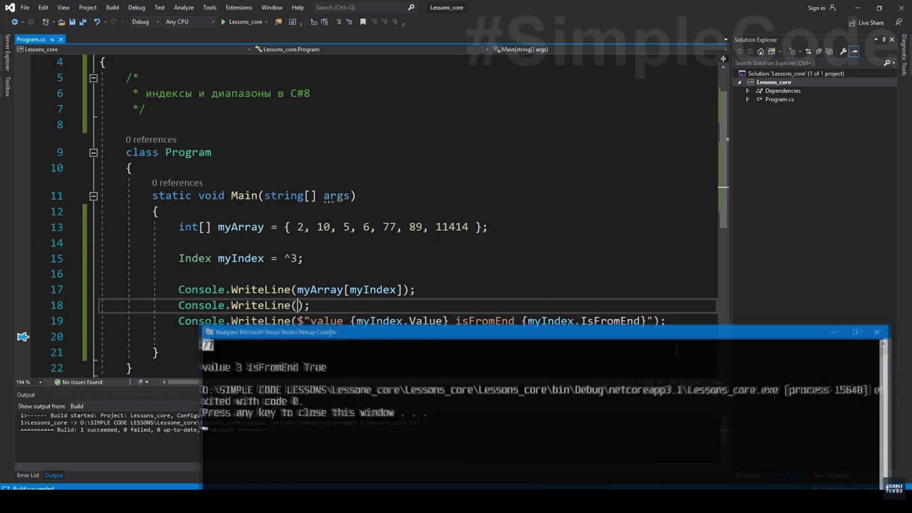
- Watch the ^ removed so the index reads plain 3, with the file saved
left_click(285, 259)
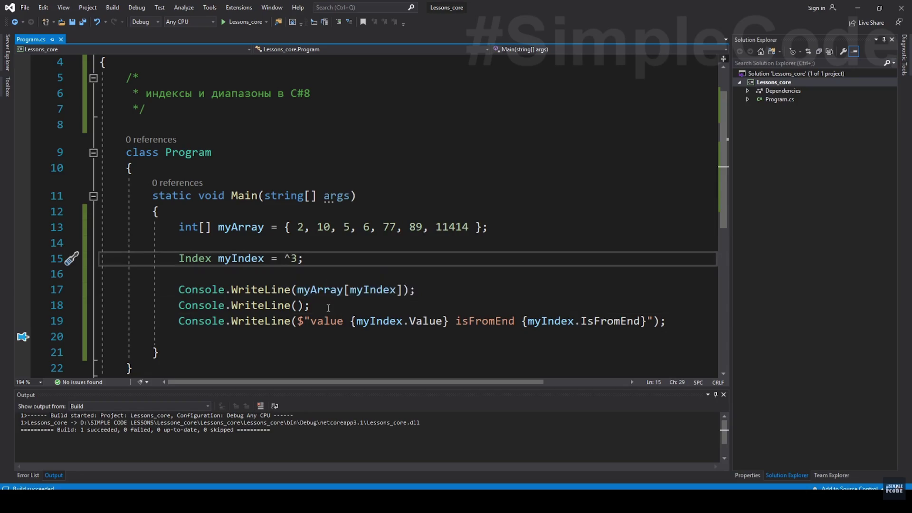
key("Delete")
key("ctrl+s")
left_click(352, 253)
mouse_move(402, 320)
key("ctrl+F5")
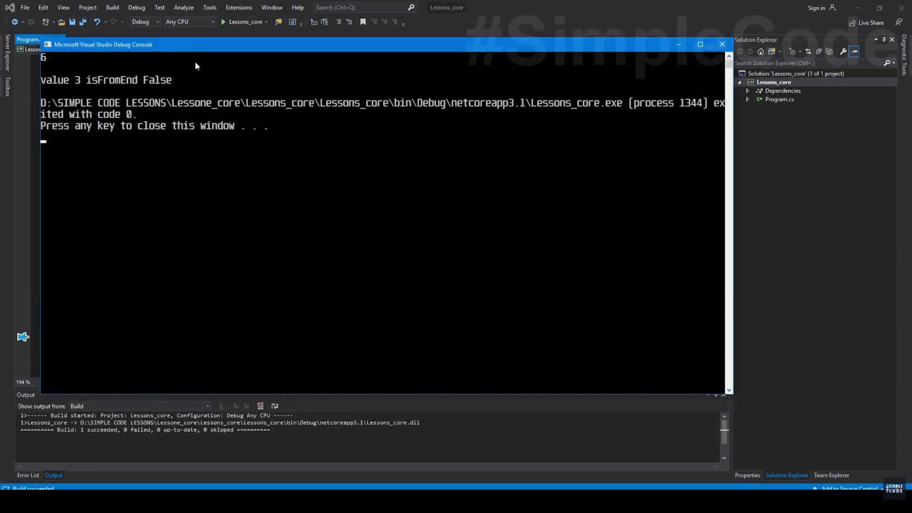
mouse_move(202, 47)
left_mouse_down()
mouse_move(320, 327)
mouse_move(313, 340)
left_mouse_up()
left_click(156, 342)
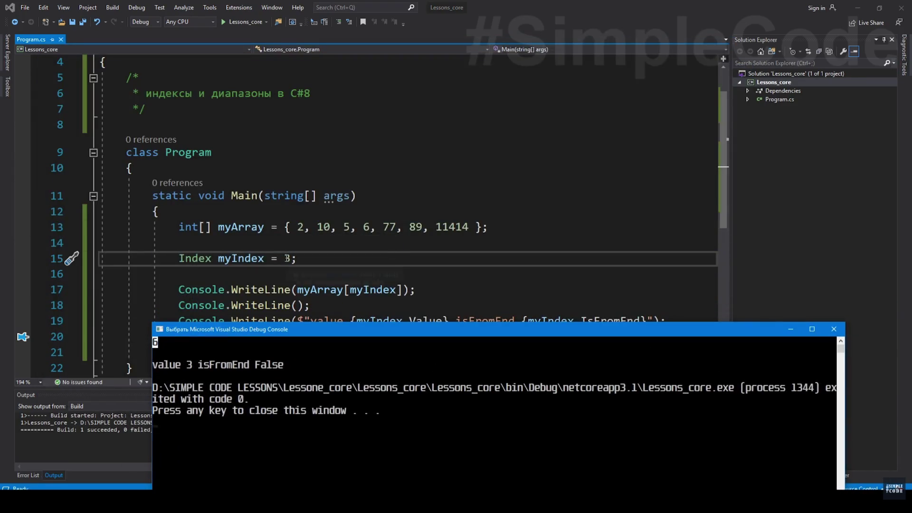
left_click(301, 226)
left_click(366, 227)
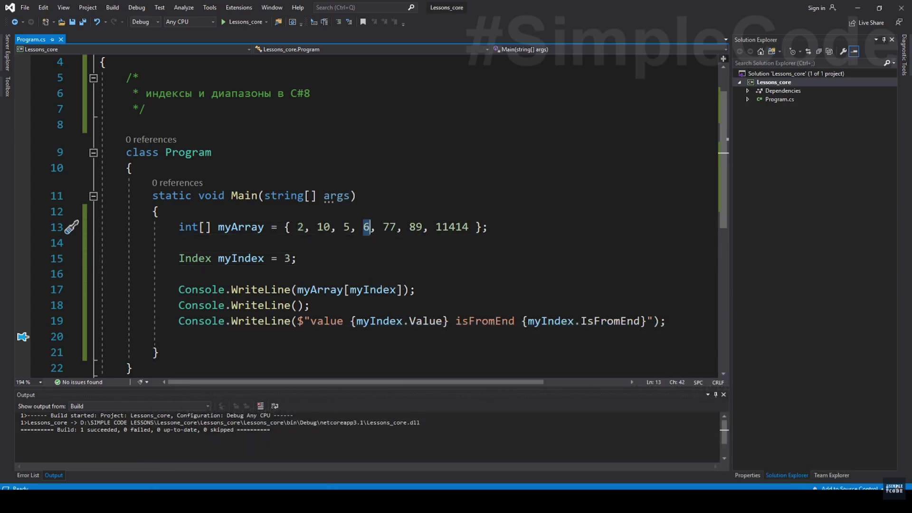
key("alt+Tab")
left_click_drag(307, 335, 326, 317)
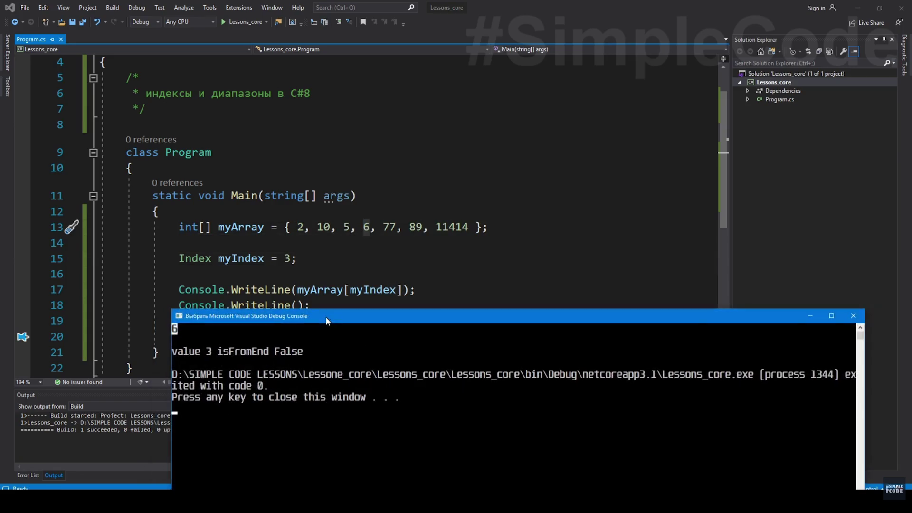
left_click(237, 259)
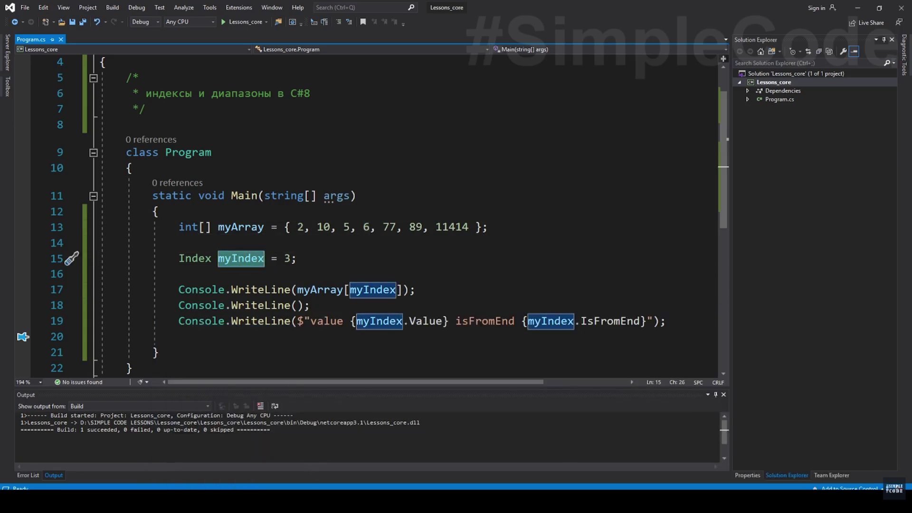
key("alt+Tab")
double_click(215, 359)
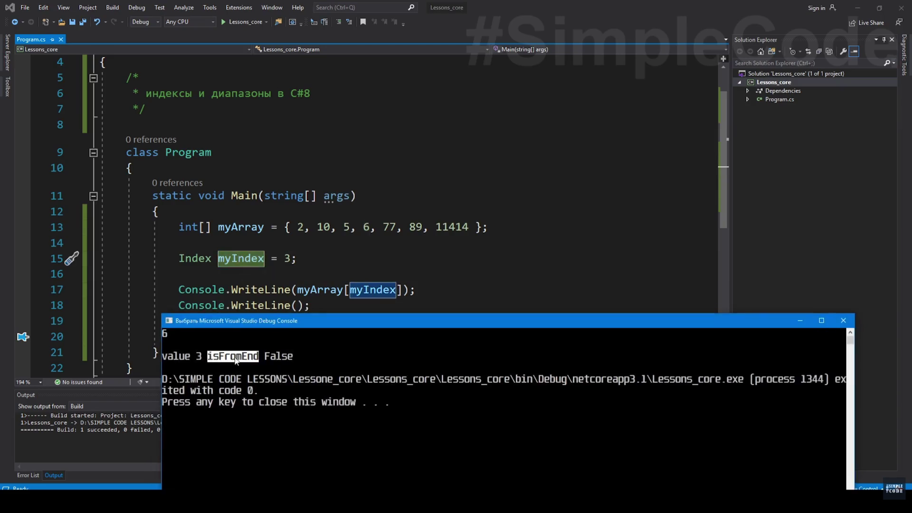
double_click(276, 357)
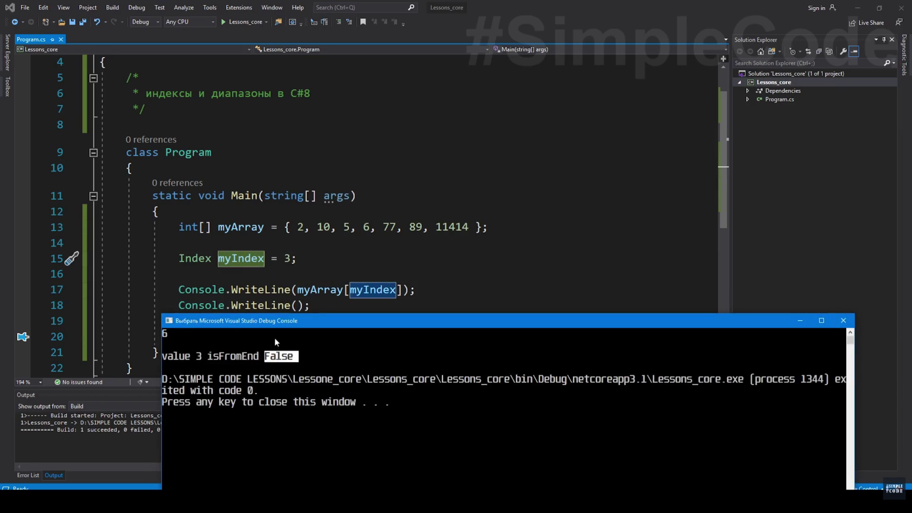
key("alt+Tab")
type("^")
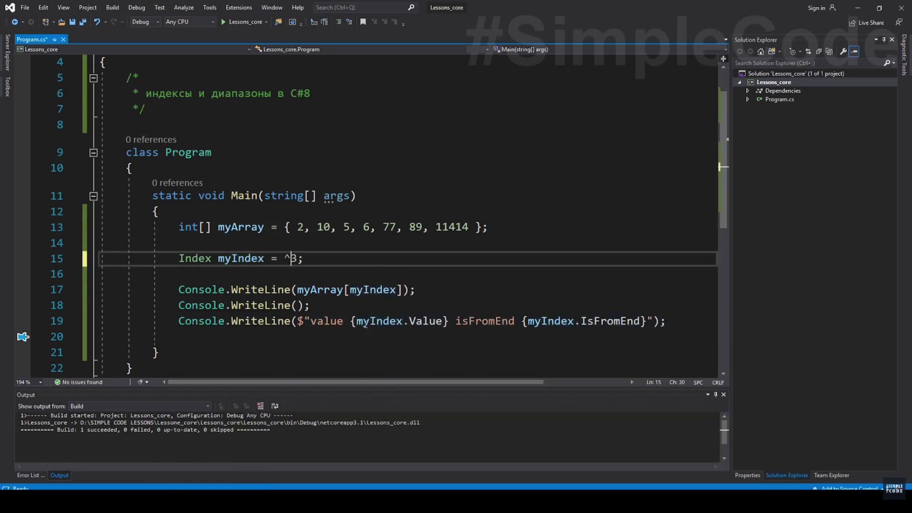
key("BackSpace")
key("alt+Tab")
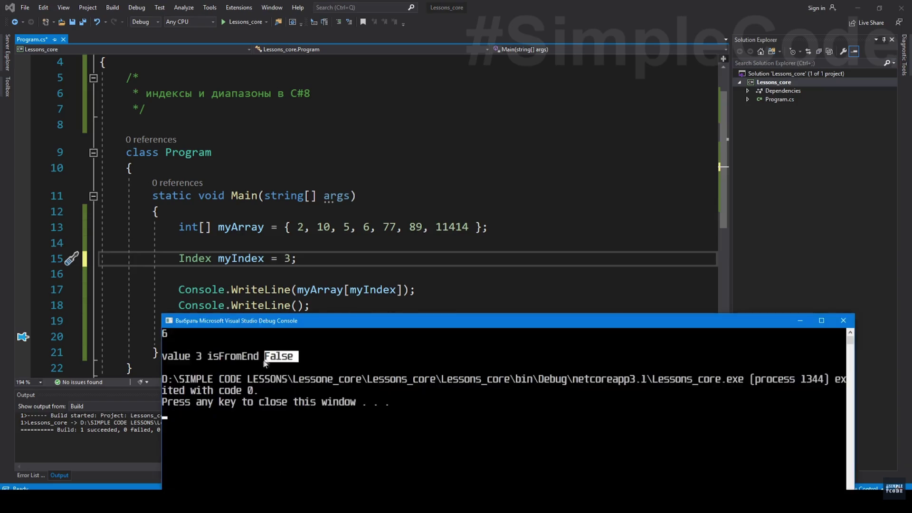
left_click_drag(285, 227, 352, 227)
key("alt+Tab")
left_click(292, 243)
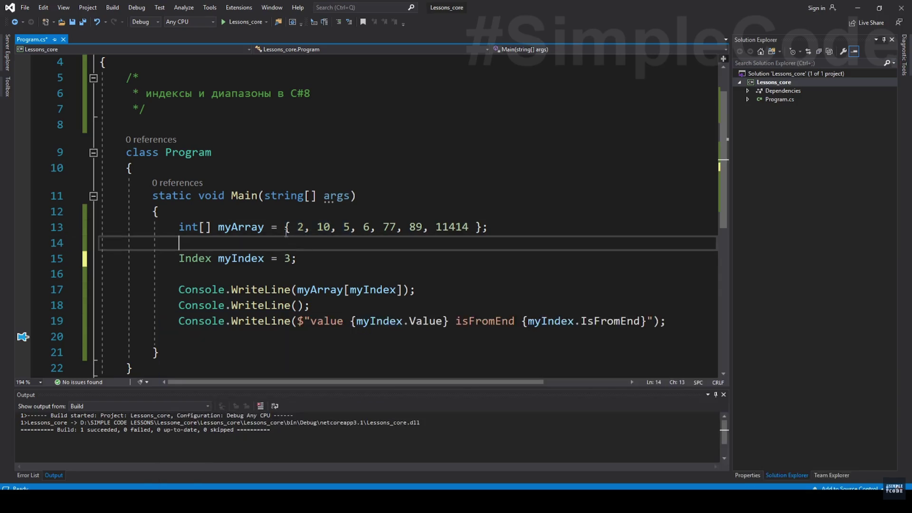
key("alt+Tab")
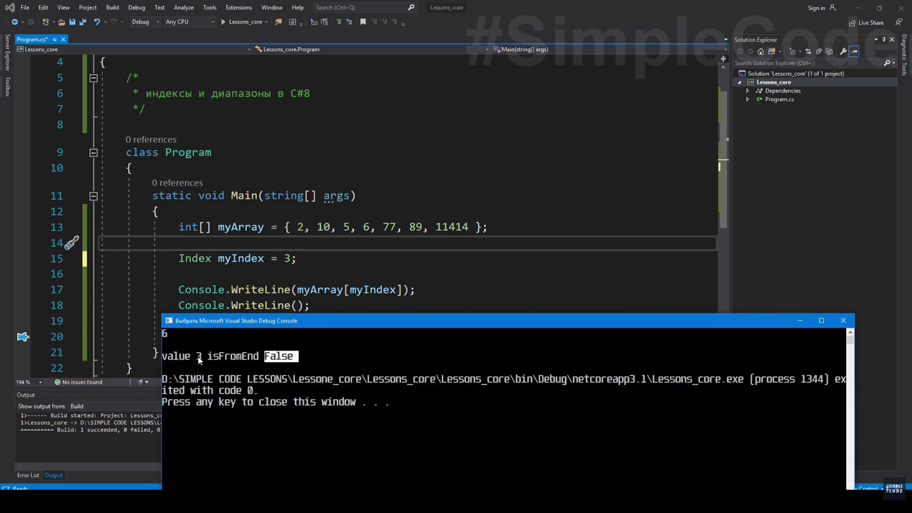
left_click(199, 356)
left_click(299, 230)
left_click(362, 227)
double_click(287, 259)
- Let the declaration become new Index() via IntelliSense, then pause the video at 13:47
key("BackSpace")
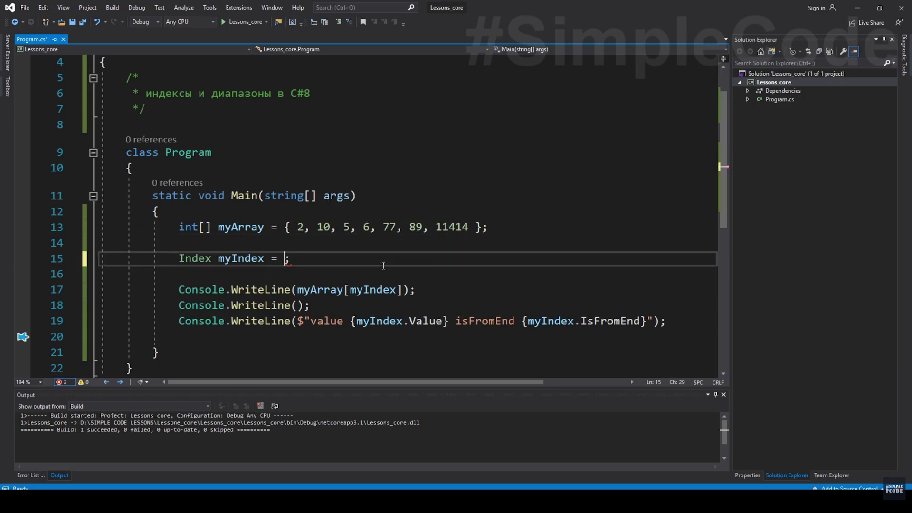
type("new")
key("Tab")
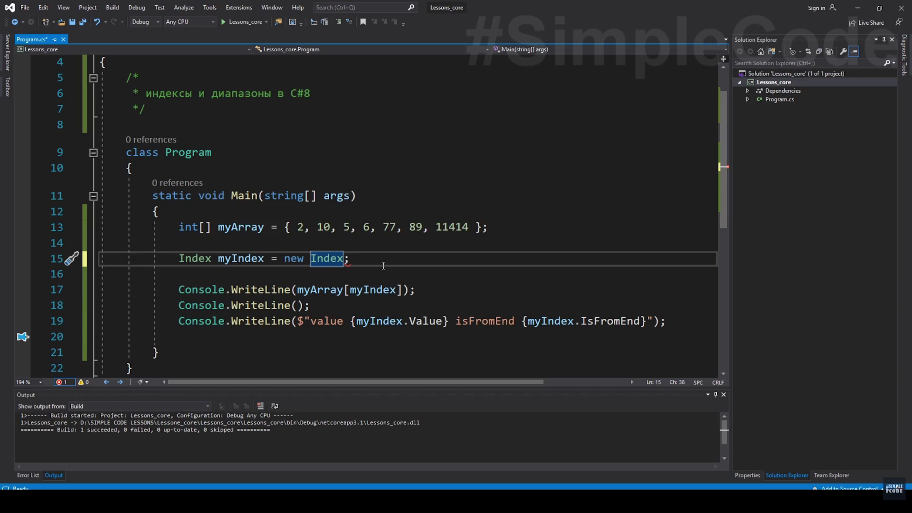
type("(")
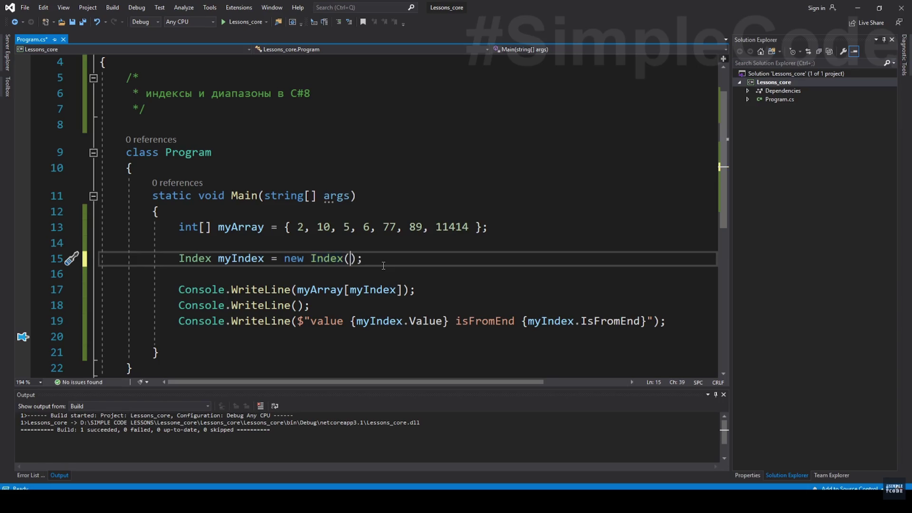
left_click(579, 326)
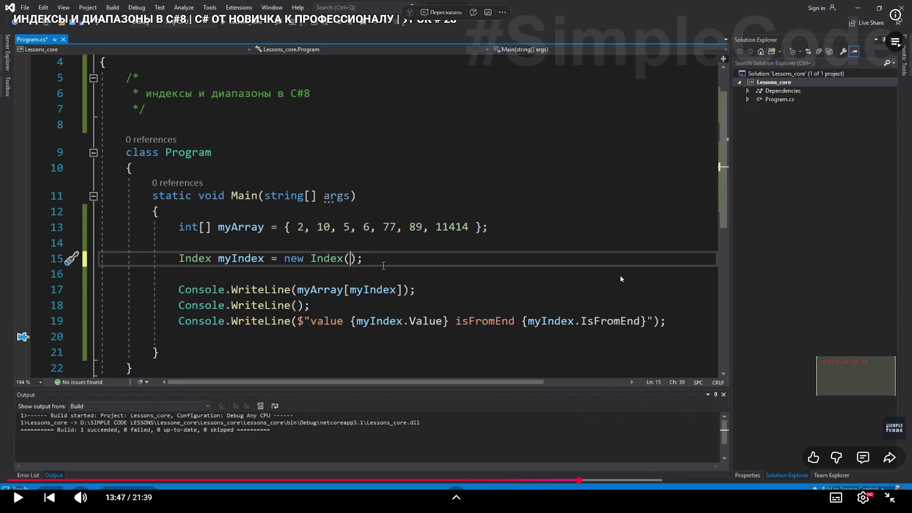
- Nudge the video forward to 13:50 where the Index constructor's value/fromEnd hint appears
left_click(554, 298)
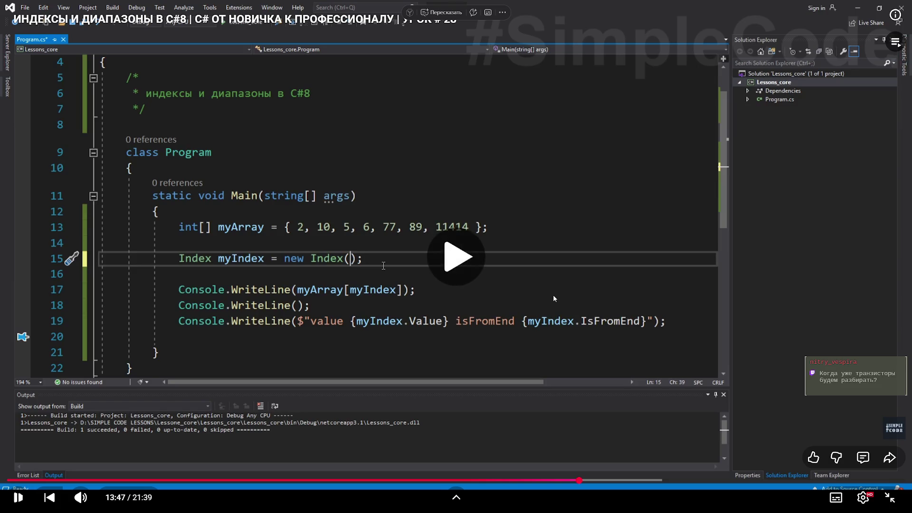
left_click(554, 299)
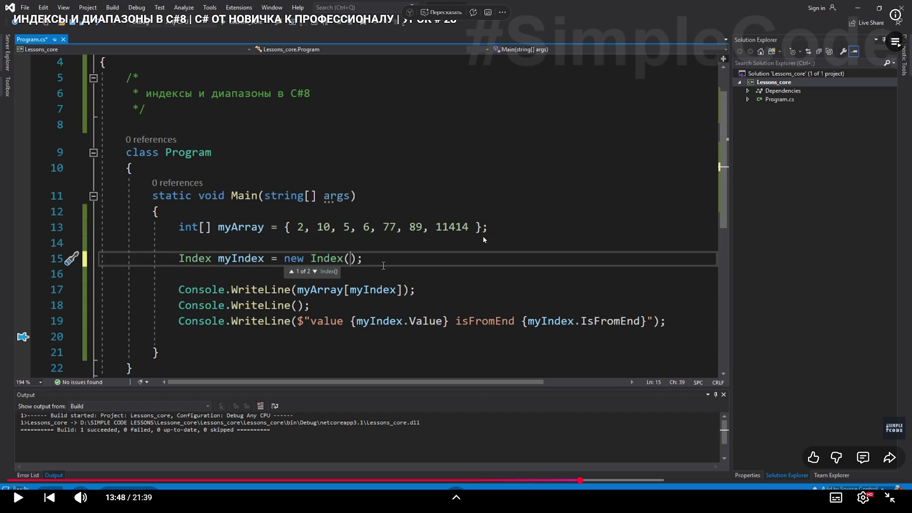
left_click(18, 498)
left_click(20, 503)
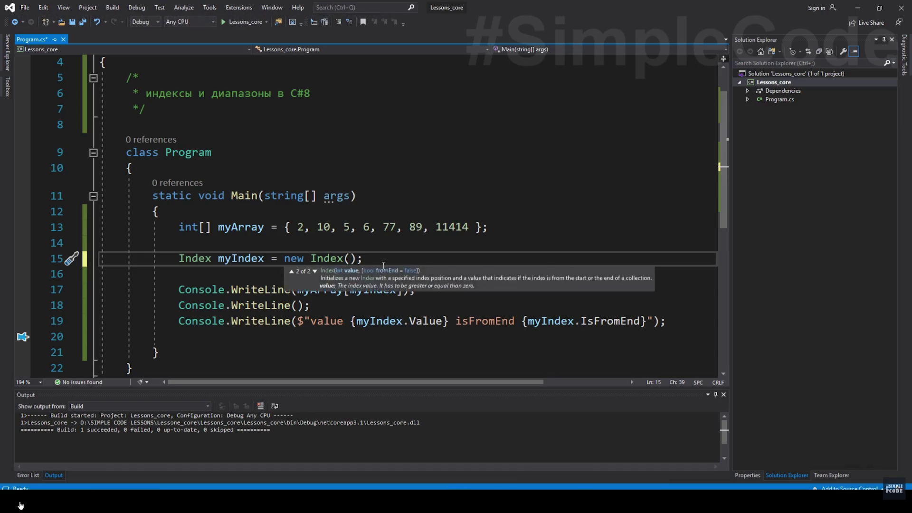
- Resume the lesson as it tries true then false as the Index second argument
left_click(19, 502)
type("3,")
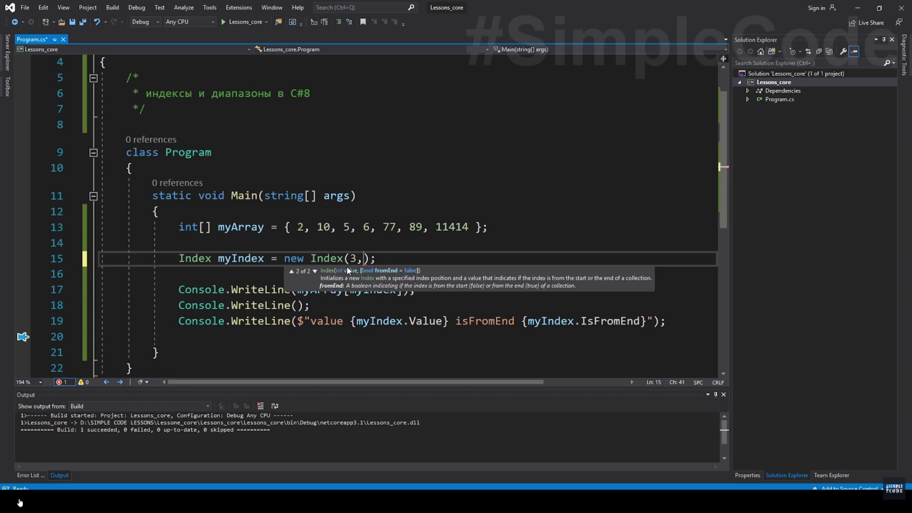
type("true")
double_click(377, 258)
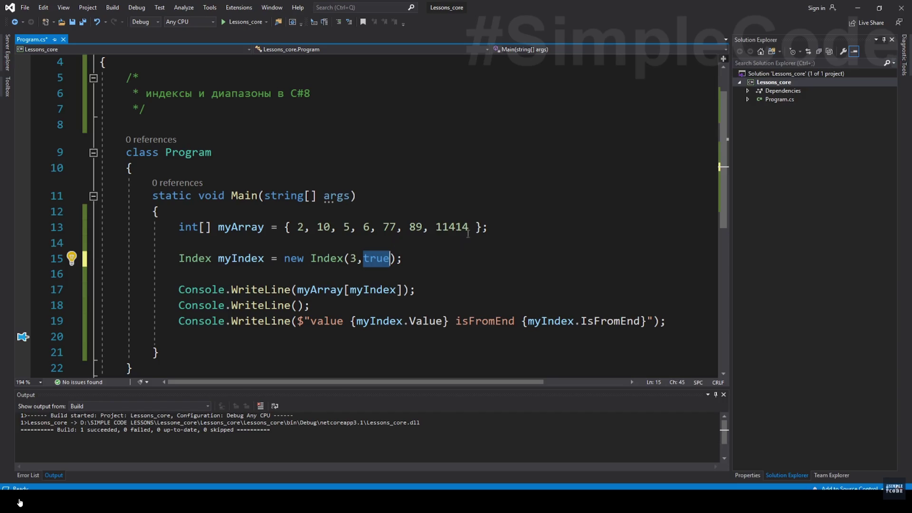
type("false")
left_click_drag(361, 259, 397, 269)
key("BackSpace")
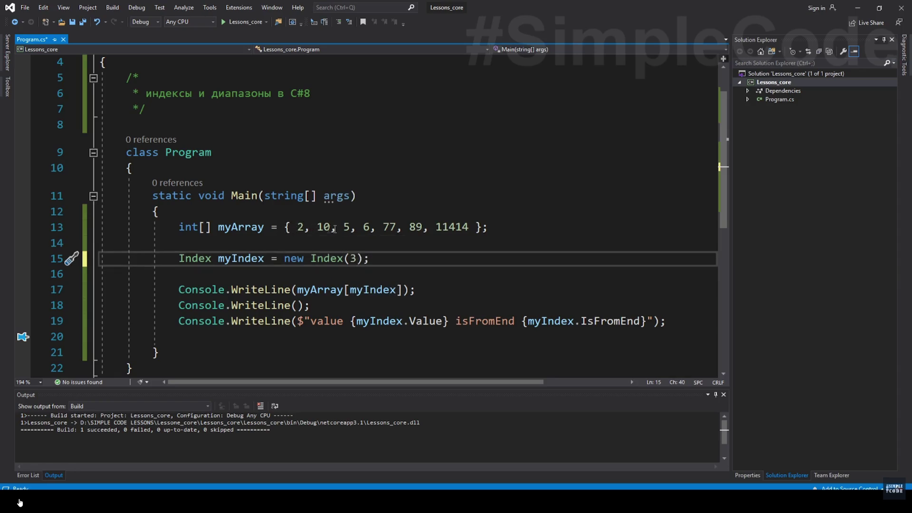
- Watch it undo back to new Index(3,true) and run, printing 77 and 'value 3 isFromEnd True'
key("ctrl+z")
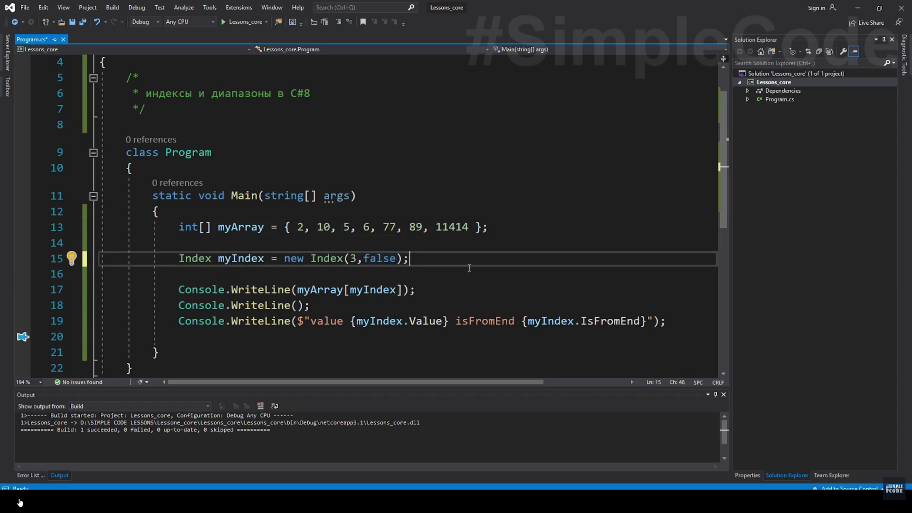
key("ctrl+z")
left_click(466, 272)
key("ctrl+F5")
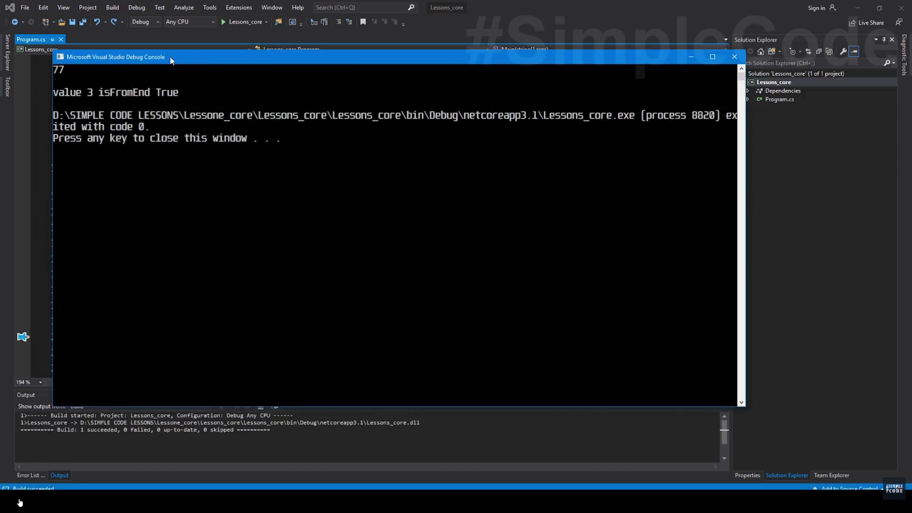
- Follow the program output window moved down and closed
left_click_drag(170, 59, 304, 236)
left_click_drag(193, 247, 204, 251)
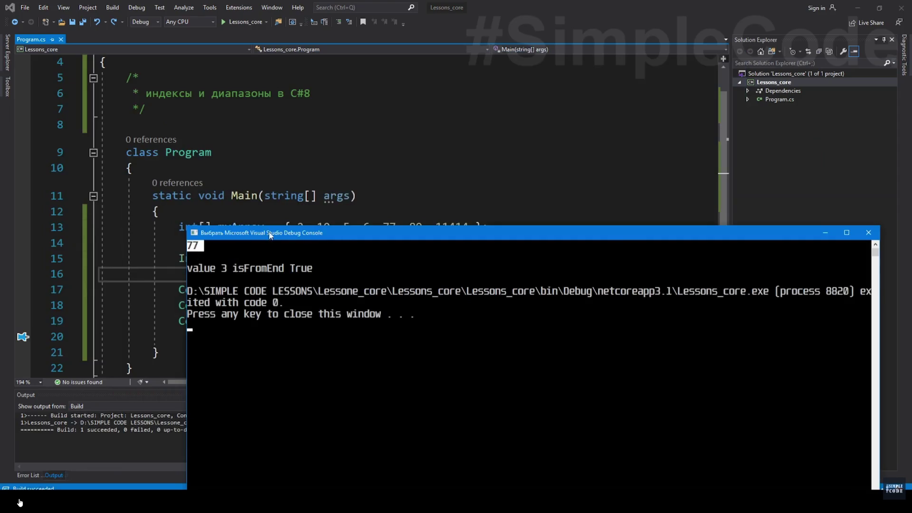
left_click_drag(270, 235, 282, 281)
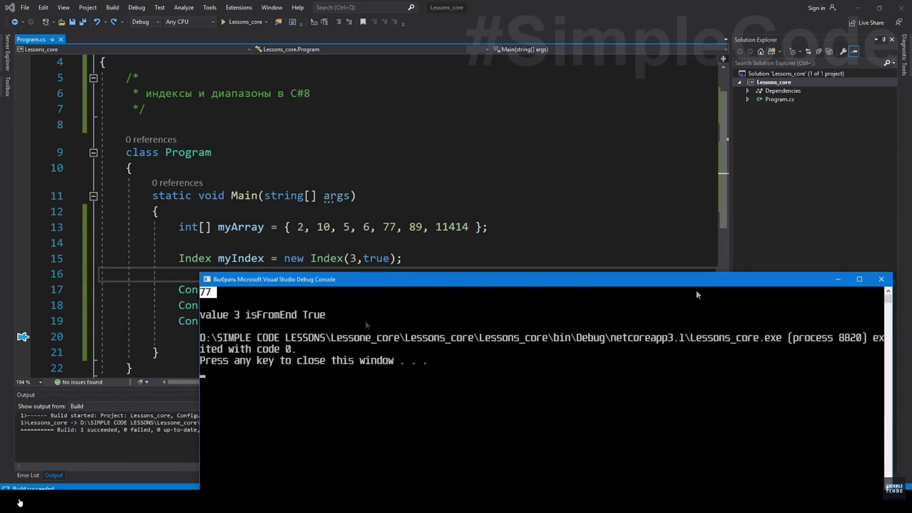
key("Return")
- Watch a //^3 comment added after new Index(3,true) on line 15 and the file saved
left_click_drag(285, 259, 405, 259)
left_click(405, 258)
type("//^3")
key("ctrl+s")
key("Up")
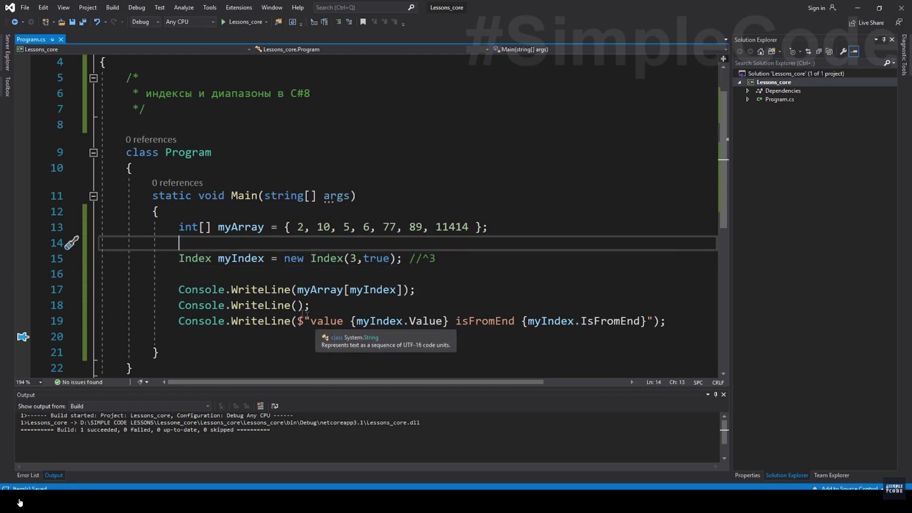
- Let the lesson select lines 15–19 of Index and output code and delete them
key("Down")
key("shift+Down")
key("shift+Down")
key("shift+Down")
key("shift+End")
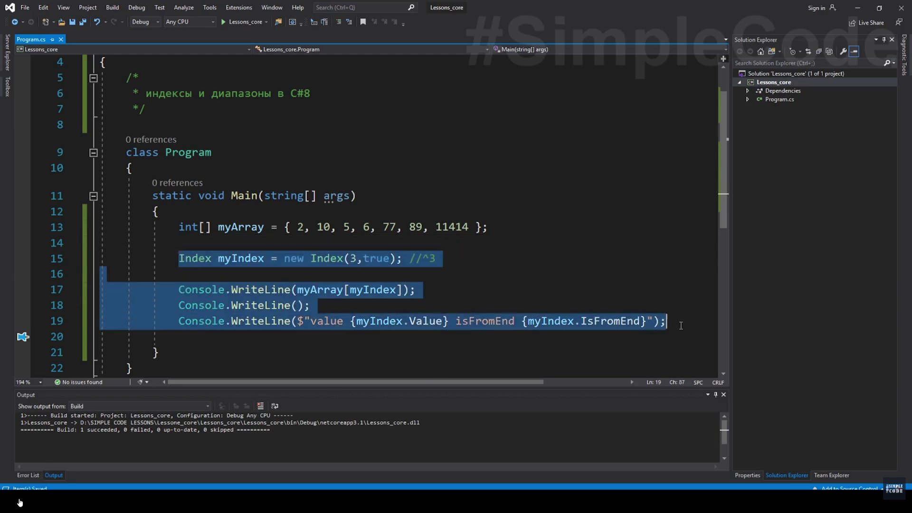
key("Delete")
type("Range myRange = 1")
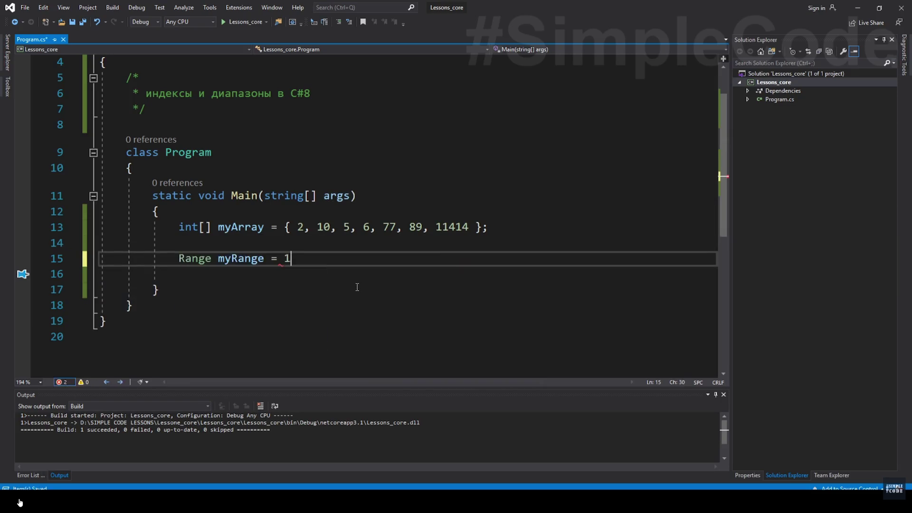
type("..4;")
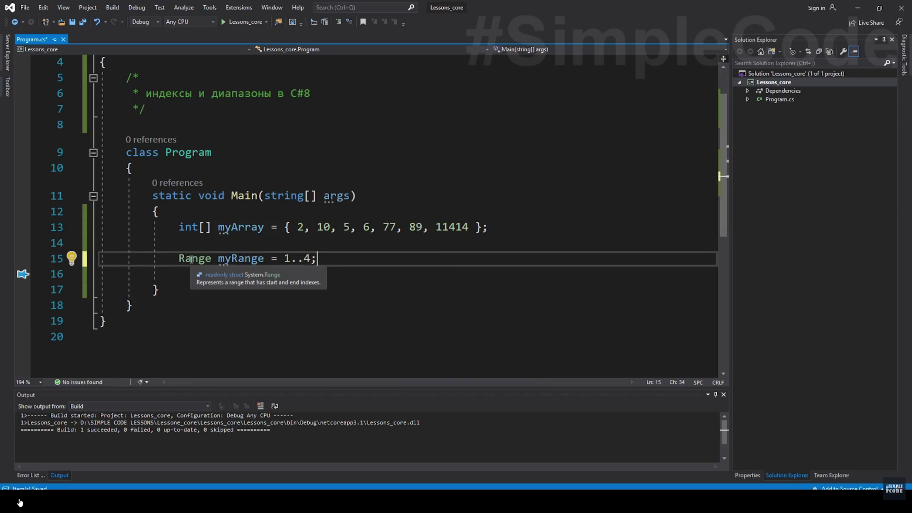
- Follow the Range myRange = 1..4 declaration being written with blank lines below
left_click_drag(284, 258, 311, 258)
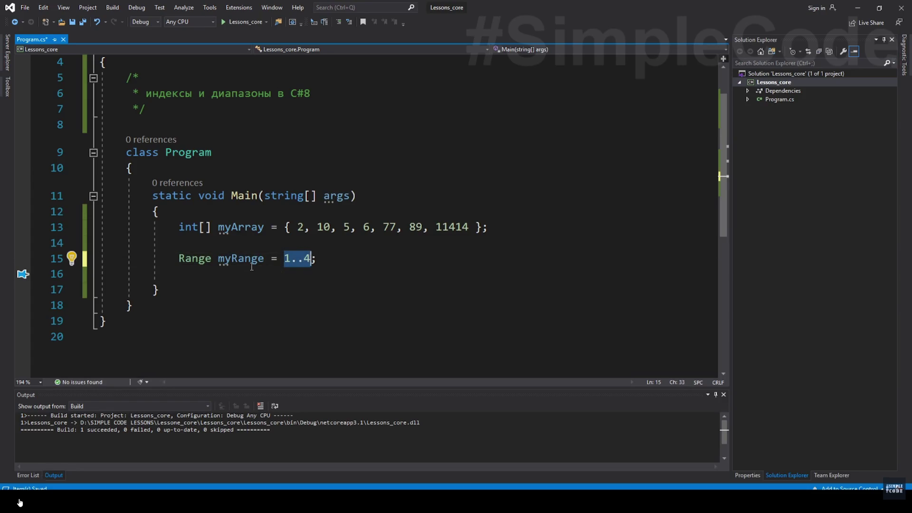
left_click(335, 274)
key("Return")
key("Return")
key("Up")
type("myArray[")
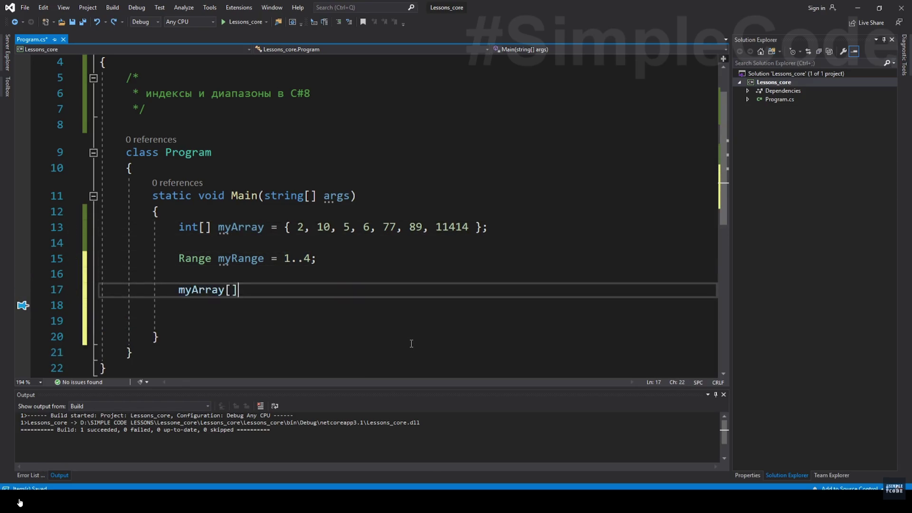
type("my")
- Watch myArray2 declared as myArray sliced by myRange using IntelliSense completions
key("Tab")
key("BackSpace")
key("BackSpace")
key("BackSpace")
type("Range")
key("Right")
type(";")
key("Home")
key("Left")
type("int [] myArray2 =")
- Let a breakpoint be set on line 17 and debugging started with F5
left_click(362, 290)
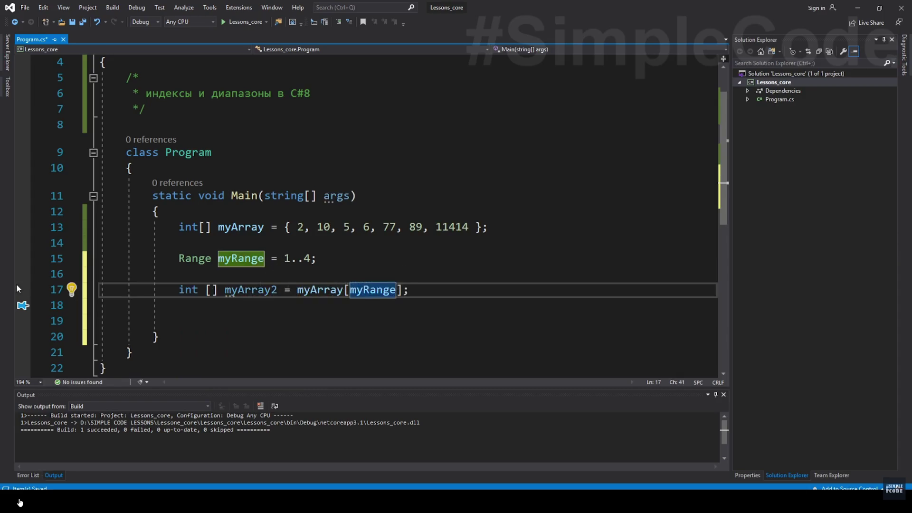
left_click(22, 289)
key("F5")
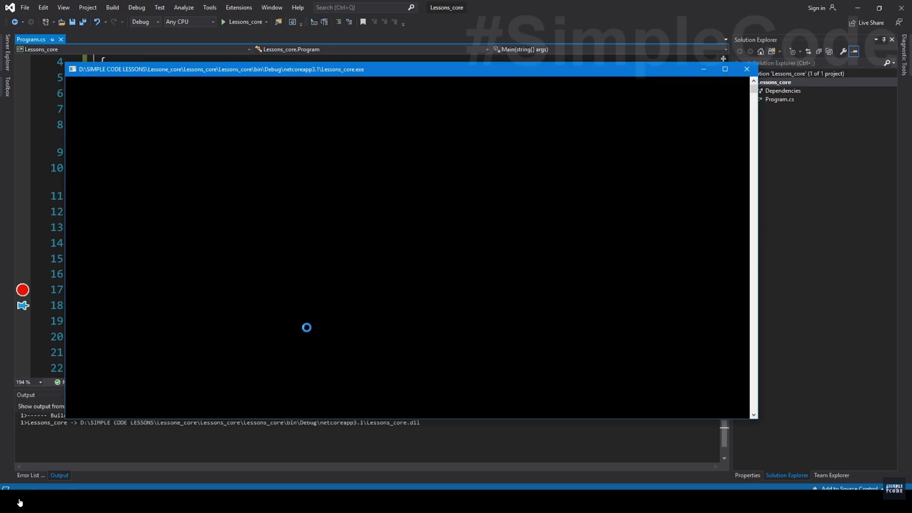
- Watch the step over line 17 showing myArray2 as int[3], then debugging stop at the 1..4 range
key("F10")
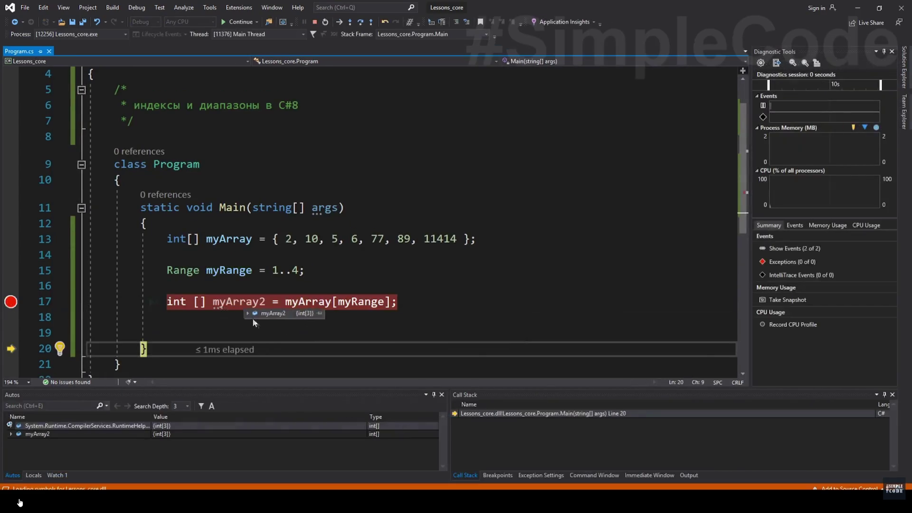
left_click(273, 270)
left_click_drag(273, 270, 299, 270)
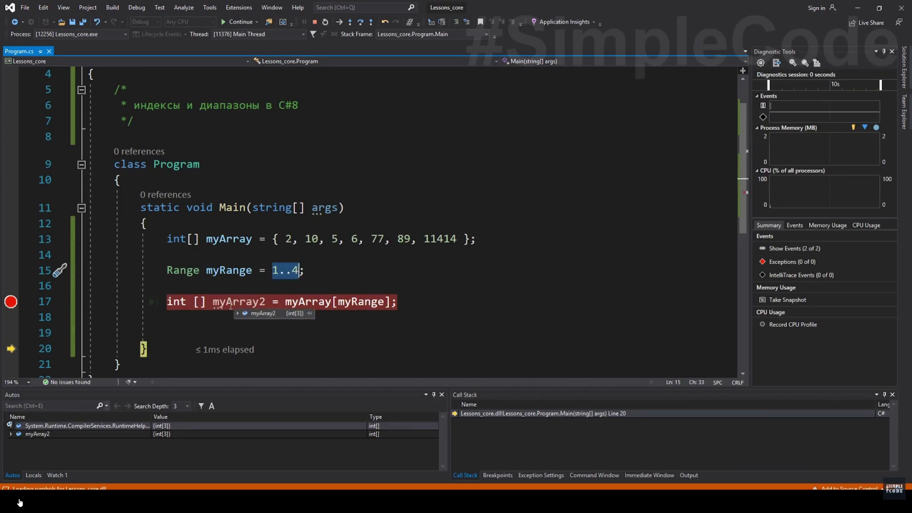
left_click(305, 271)
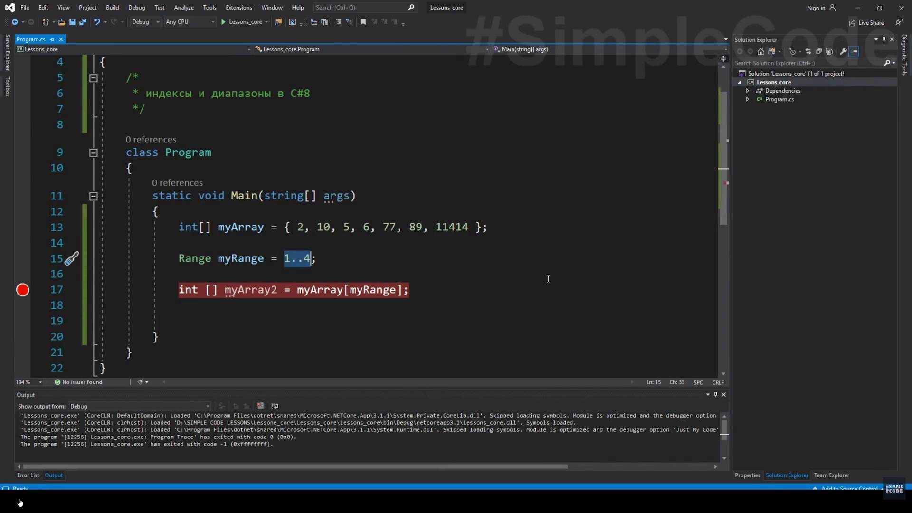
type("new")
- Complete new Range() and discard a half-typed Index declaration and blank lines above it
key("Tab")
type("()")
key("Left")
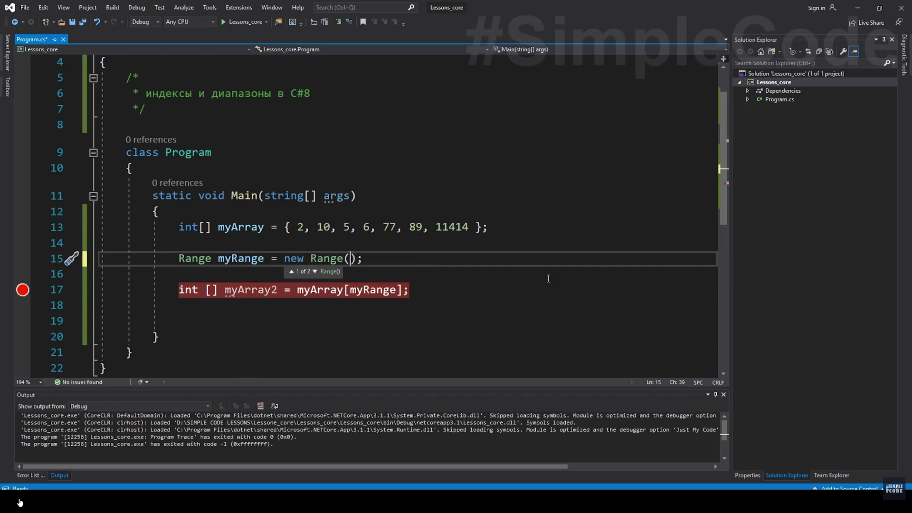
key("Down")
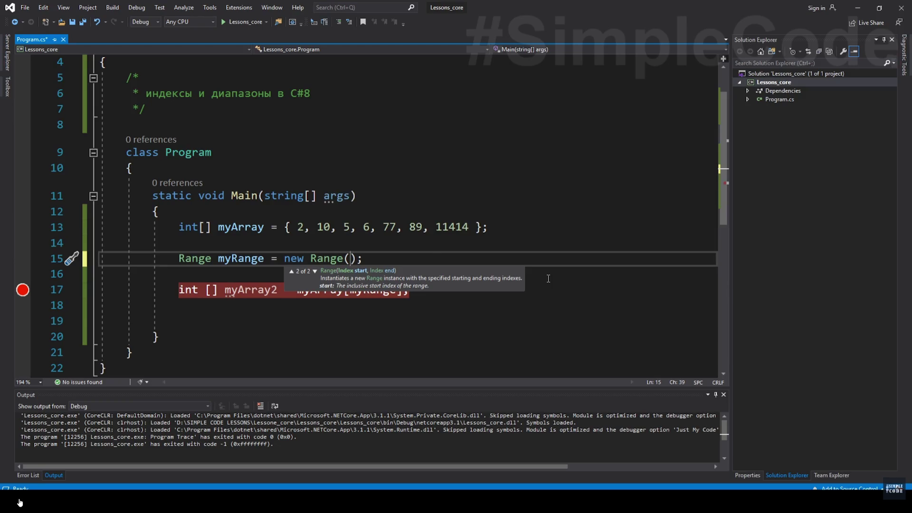
key("Home")
key("Return")
key("Return")
key("Up")
key("Up")
type("intd")
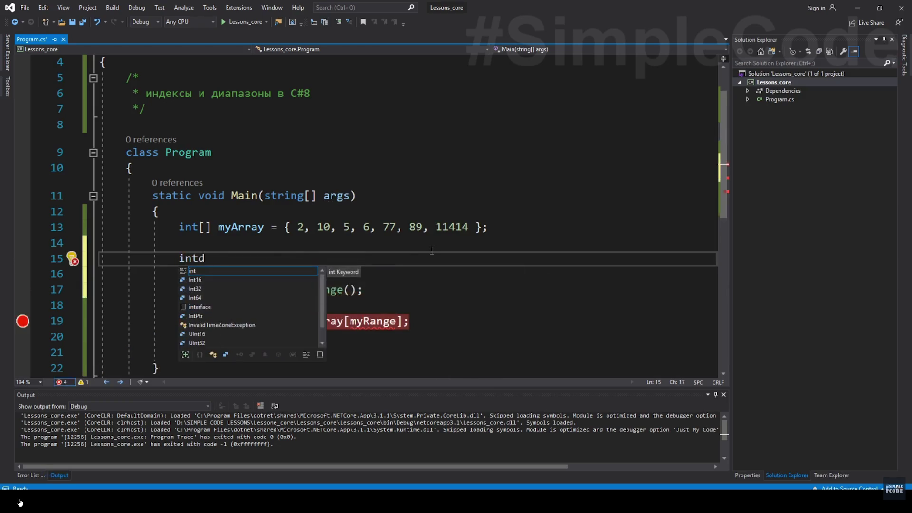
key("BackSpace")
key("BackSpace")
key("BackSpace")
type("Index")
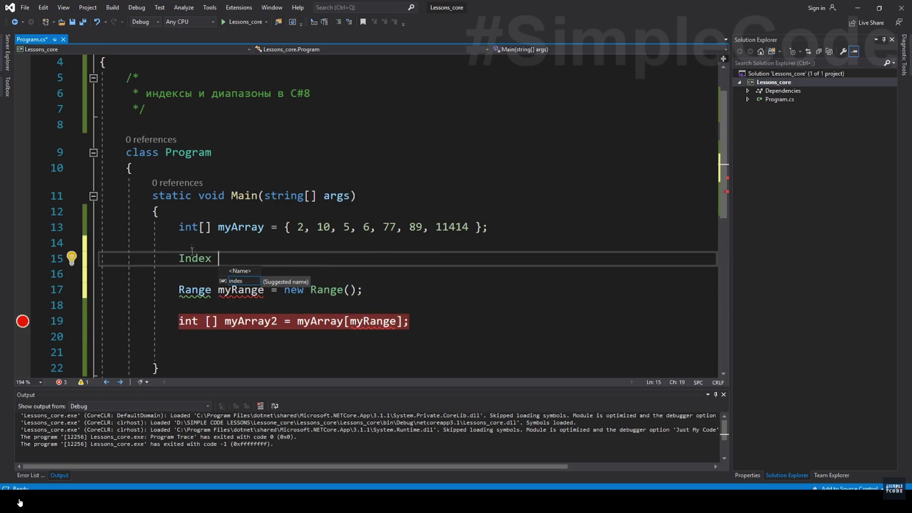
key("BackSpace")
key("BackSpace")
key("BackSpace")
left_click_drag(193, 242, 240, 274)
key("Delete")
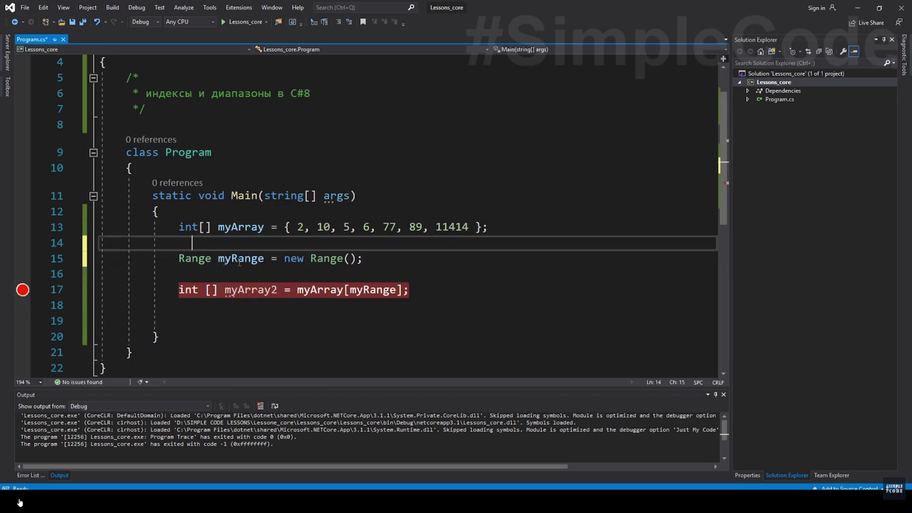
- Fill in Range(1,4) from the start-end overload, add the //1..4 comment, and start debugging
left_click(350, 259)
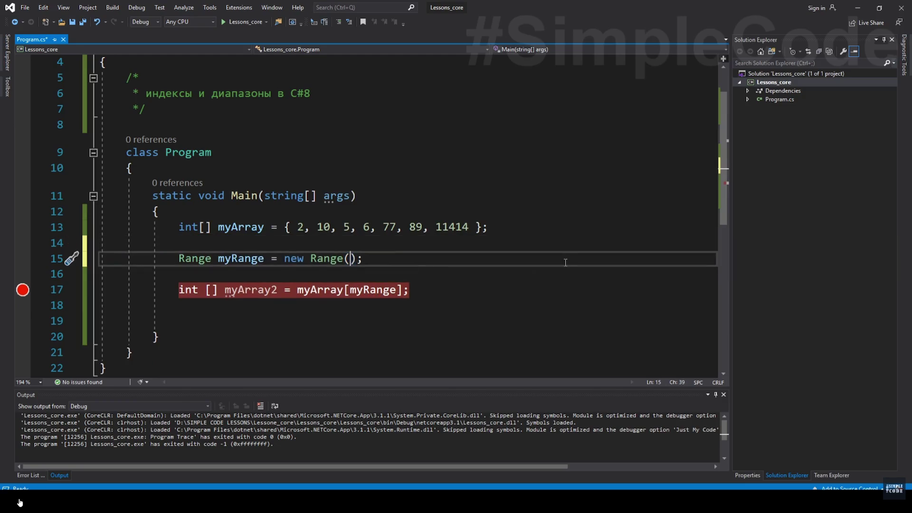
key("ctrl+shift+space")
key("Down")
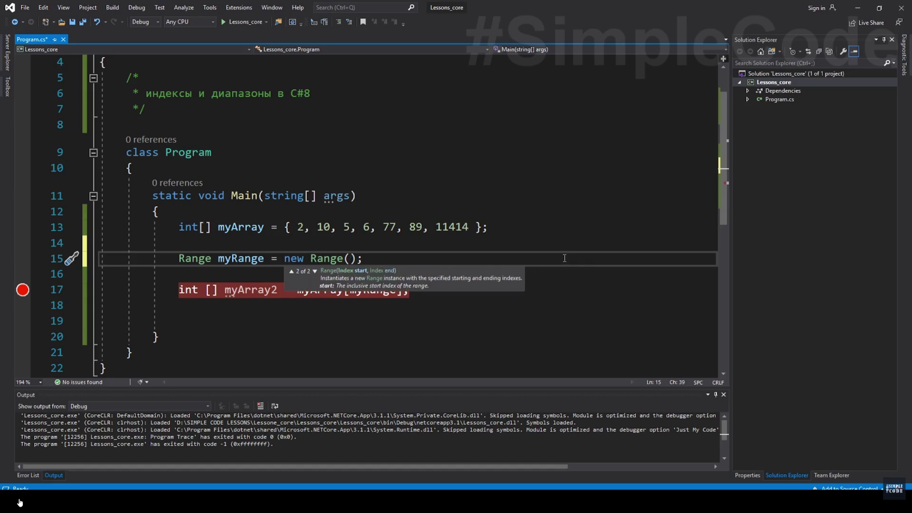
type("1,4")
key("End")
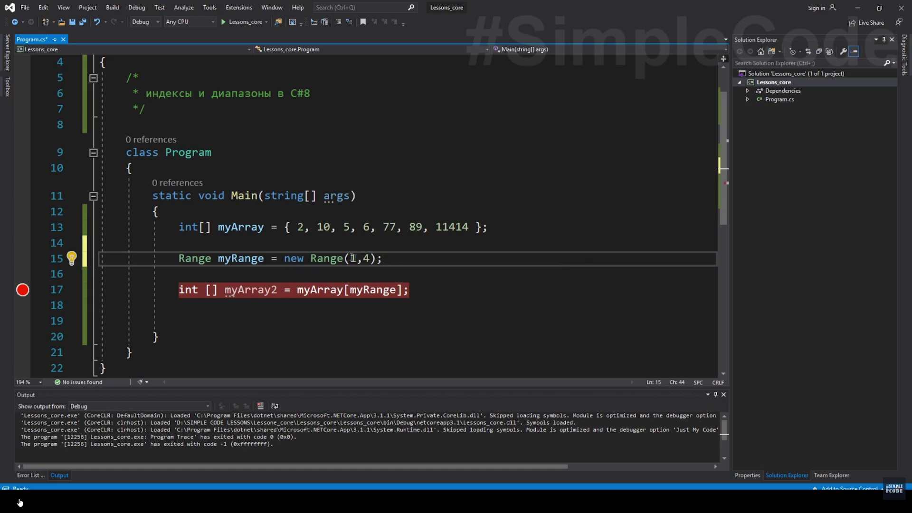
type("//1..4")
key("F5")
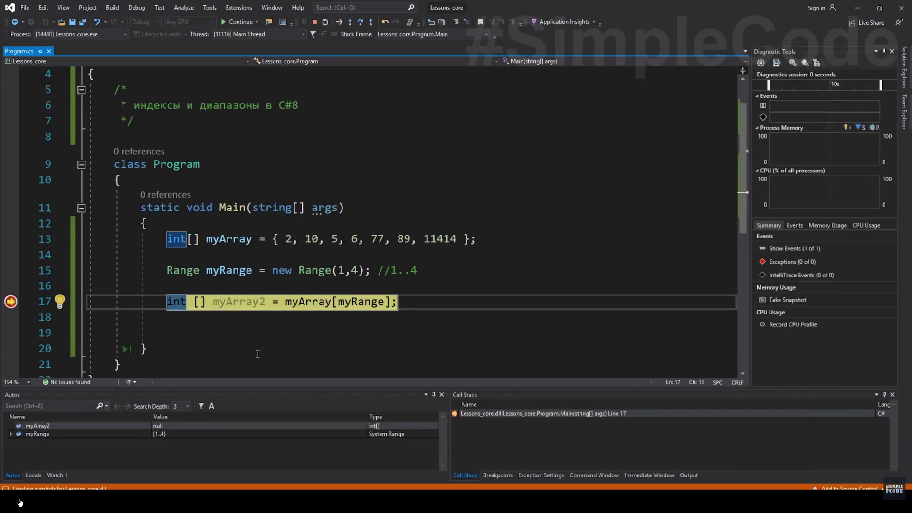
- Step over the slicing line, which throws the out-of-range exception
key("F10")
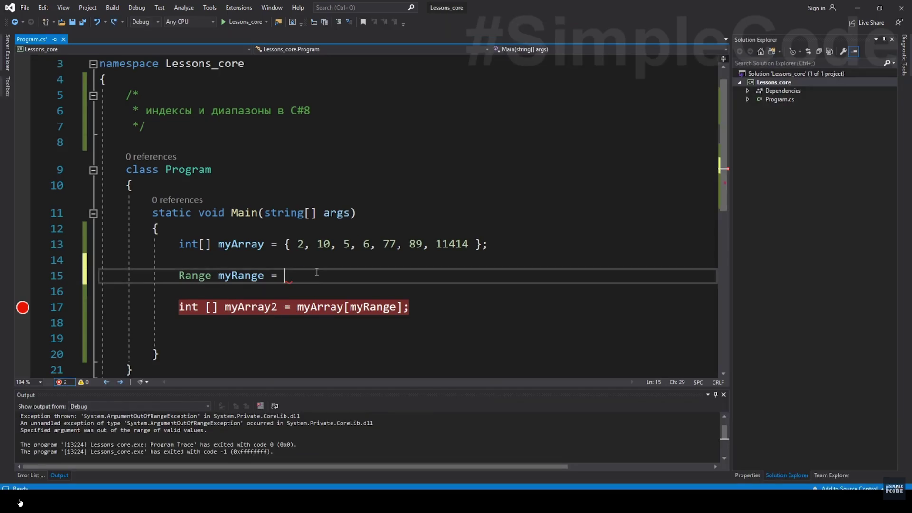
type("^")
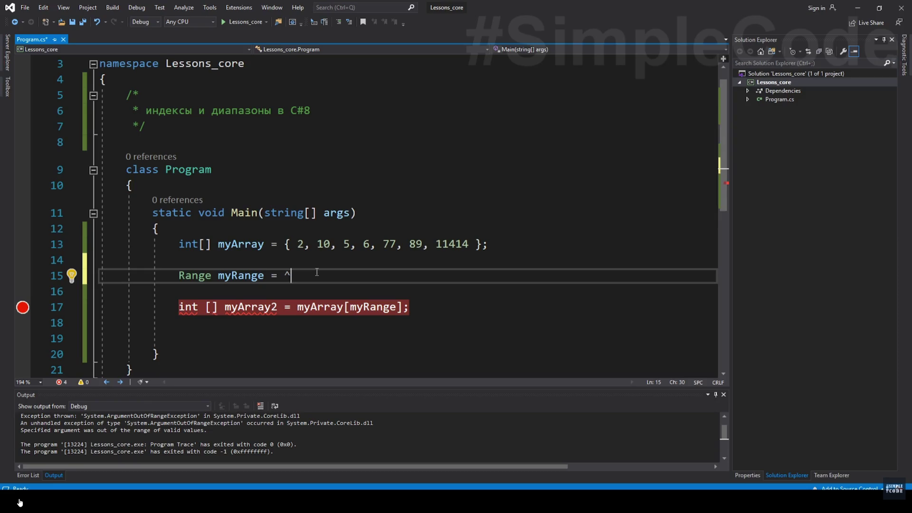
type("4")
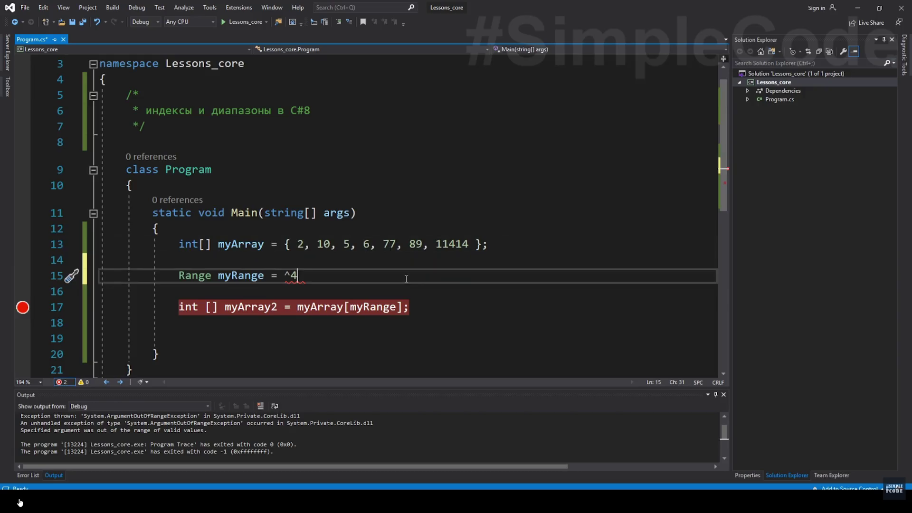
type("..%")
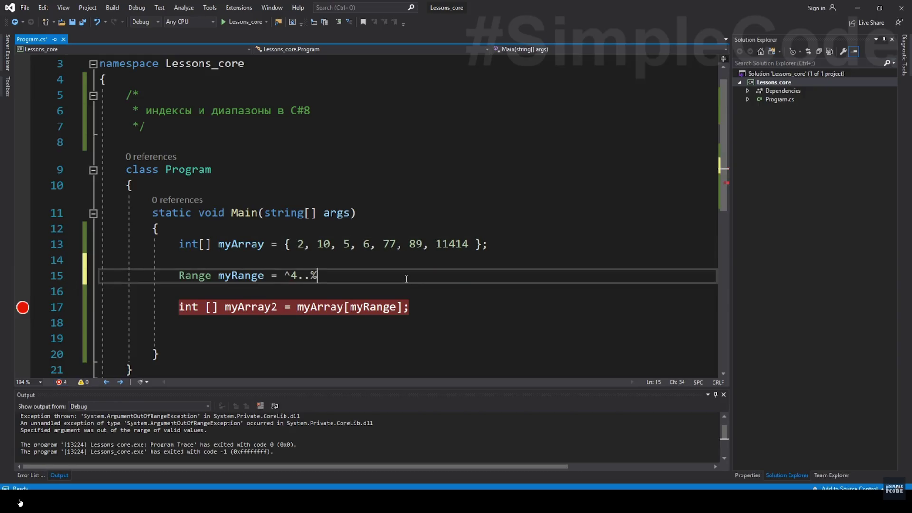
key("BackSpace")
type("^1;")
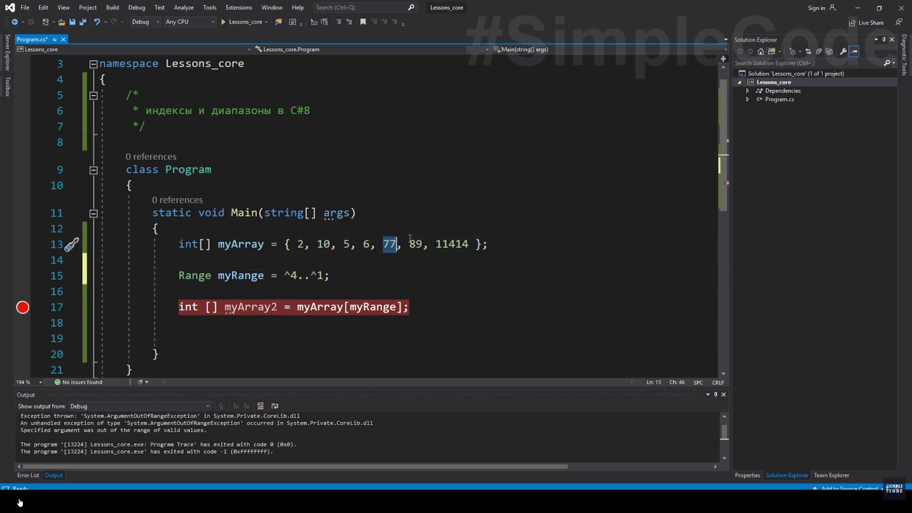
left_click_drag(158, 228, 424, 245)
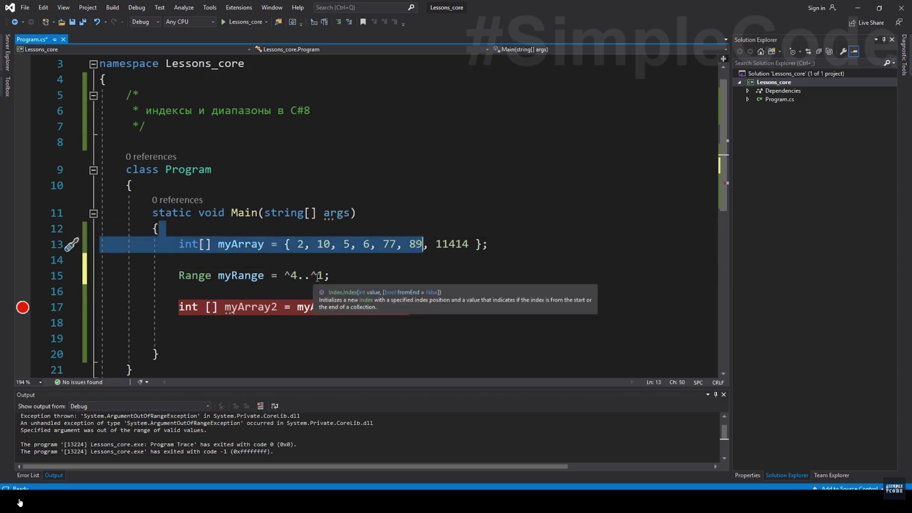
- Run the debugger to confirm myArray2 holds 6, 77, 89, then stop debugging
key("F5")
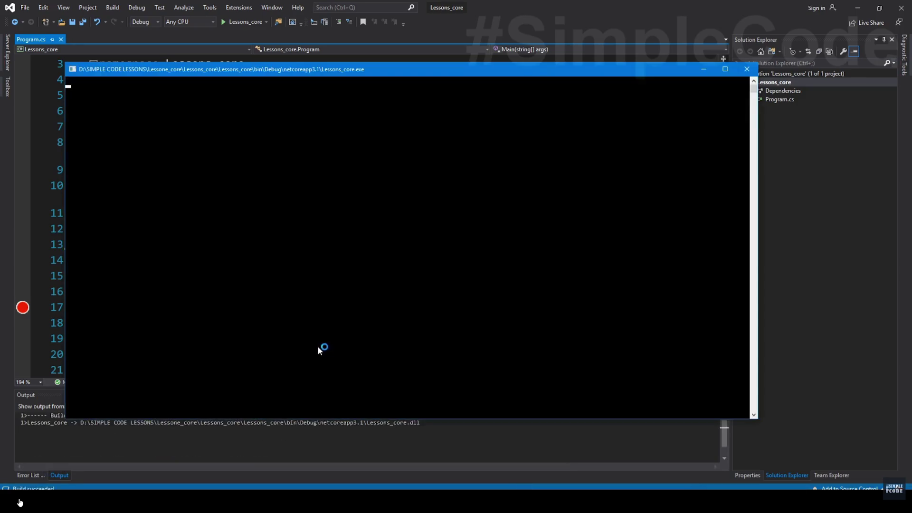
key("F10")
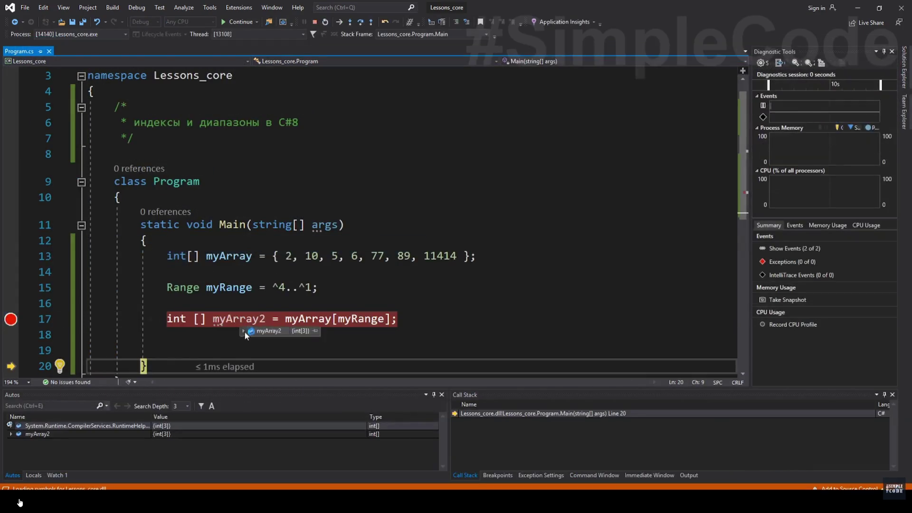
mouse_move(269, 346)
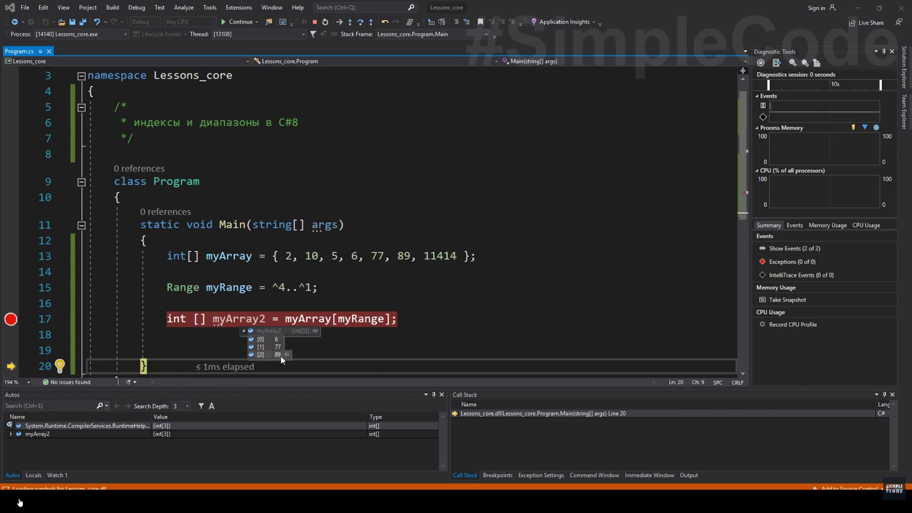
key("shift+F5")
- Remove the ^4..^1 range code to make room for the string str declaration
left_click_drag(285, 275, 324, 275)
key("Delete")
key("ctrl+z")
key("ctrl+z")
key("ctrl+z")
key("F5")
key("F10")
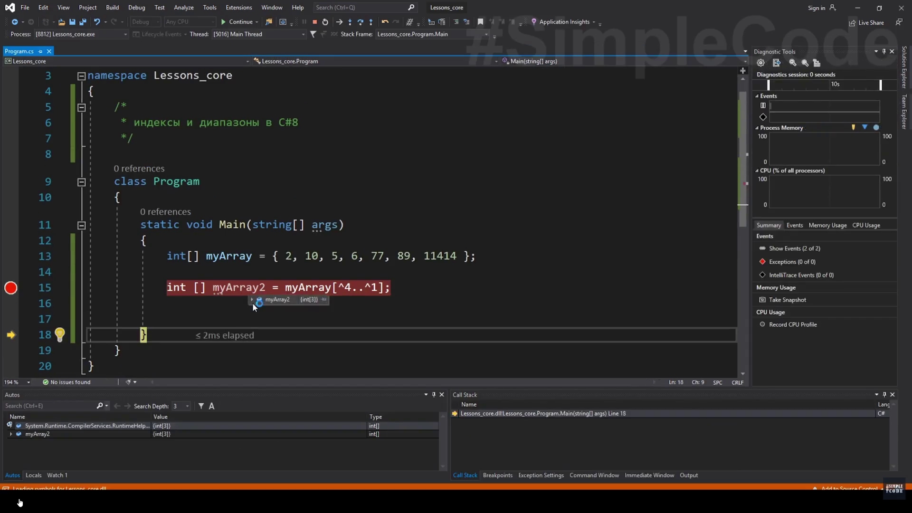
key("Up")
key("Up")
key("Up")
key("End")
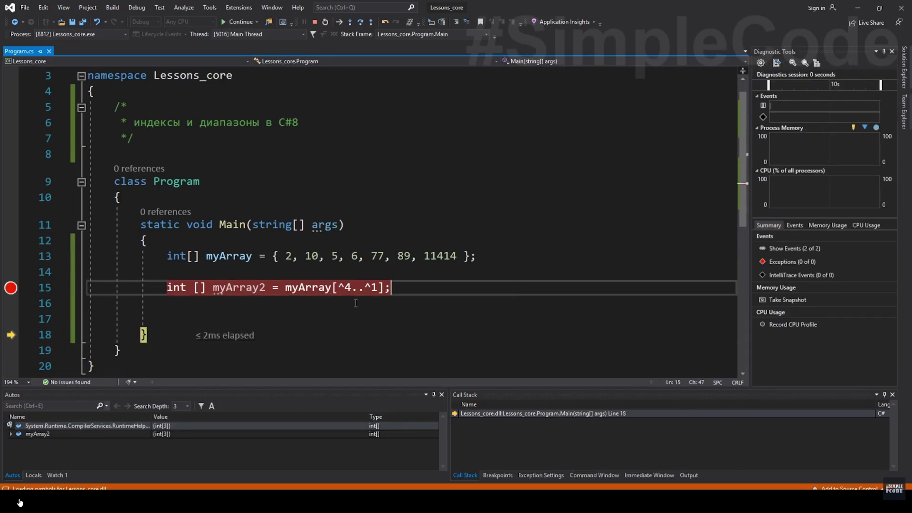
left_click_drag(338, 288, 378, 288)
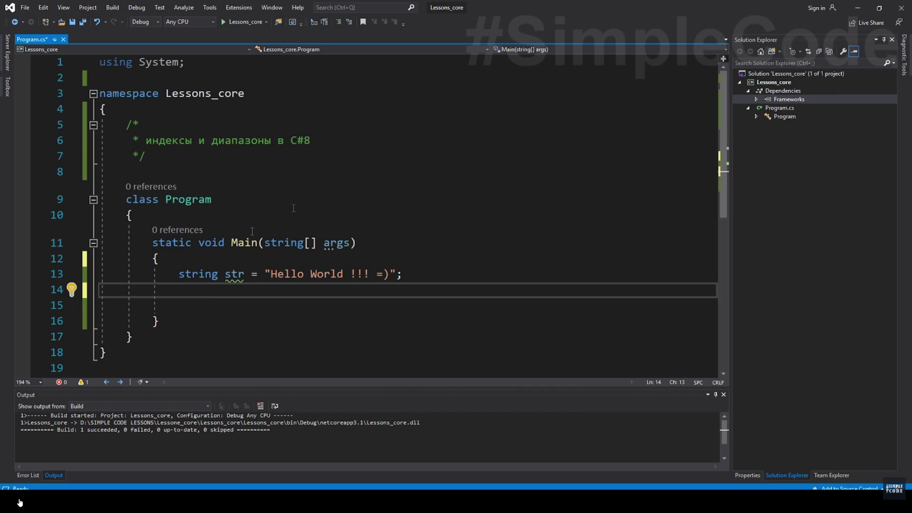
- Add a Console.WriteLine(str) line below the string declaration via the cw snippet
key("Up")
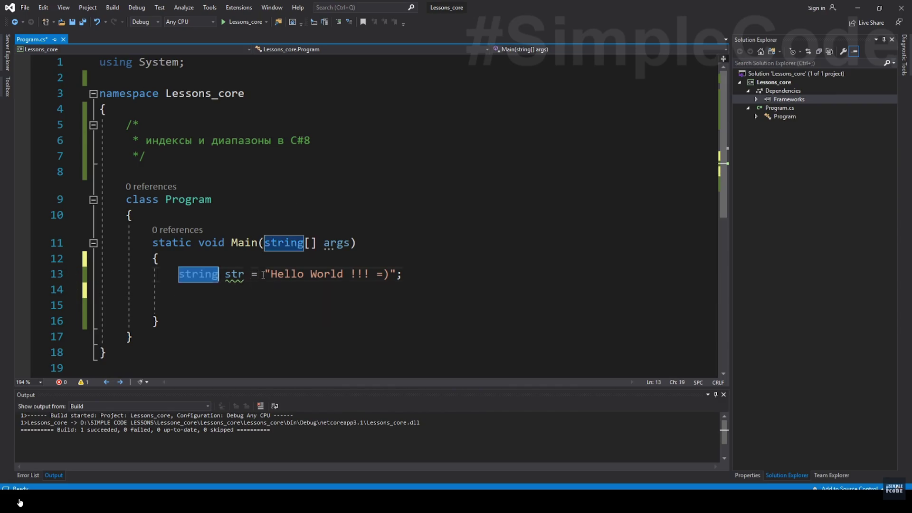
left_click_drag(264, 273, 403, 275)
key("Down")
key("Return")
type("cw")
key("Tab")
key("Tab")
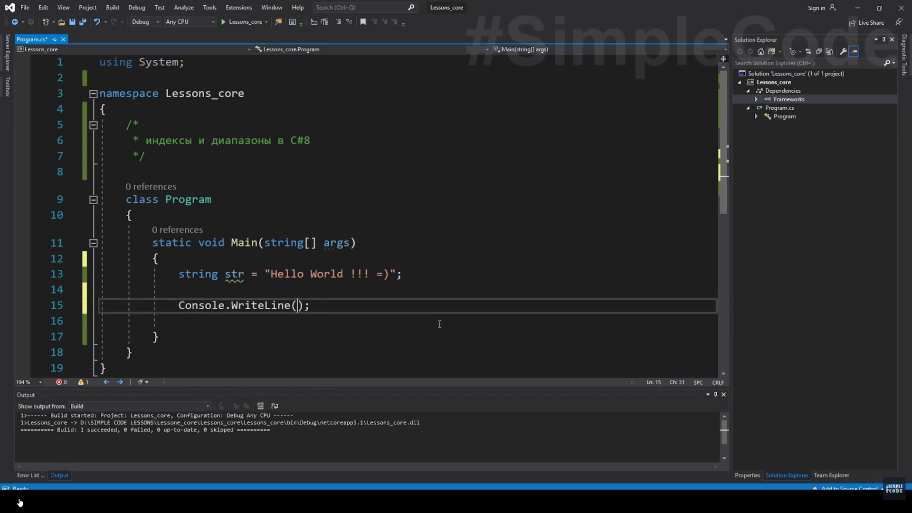
type("str")
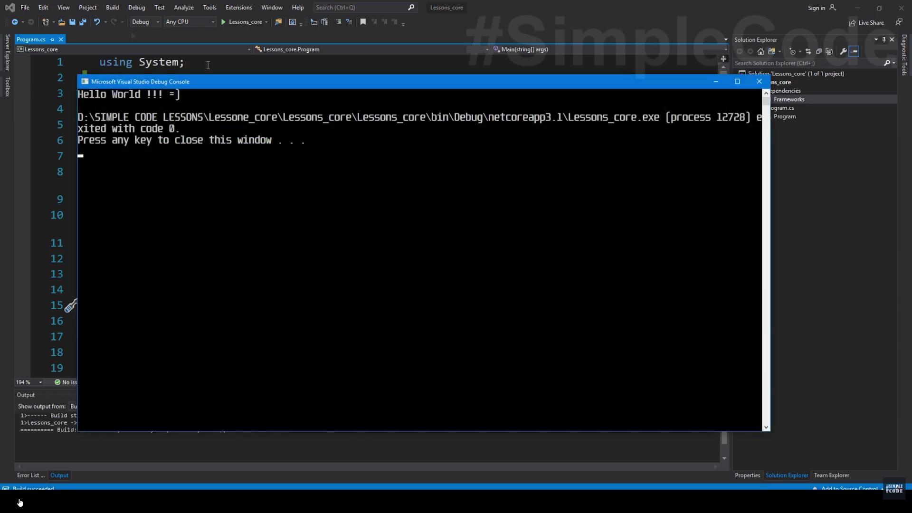
- Confirm the Hello World !!! =) output, close the console, and add empty brackets after str
left_click_drag(147, 118, 249, 125)
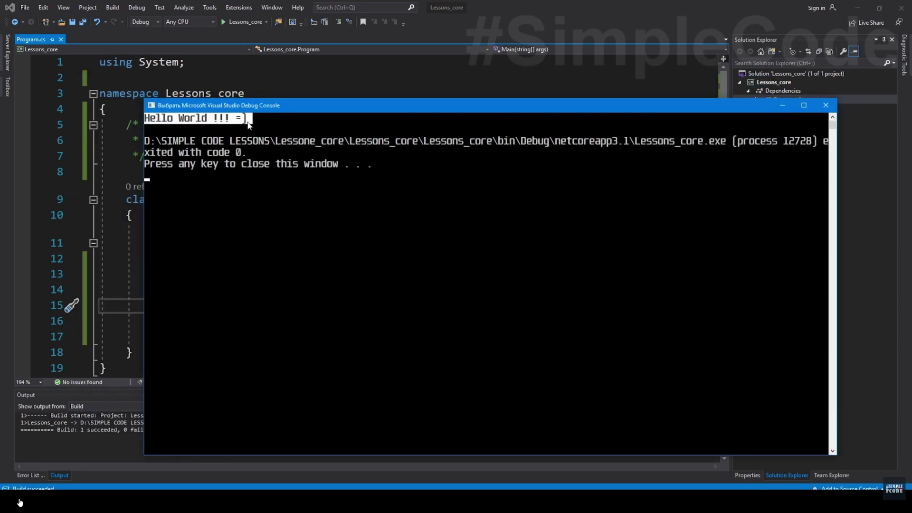
left_click(825, 105)
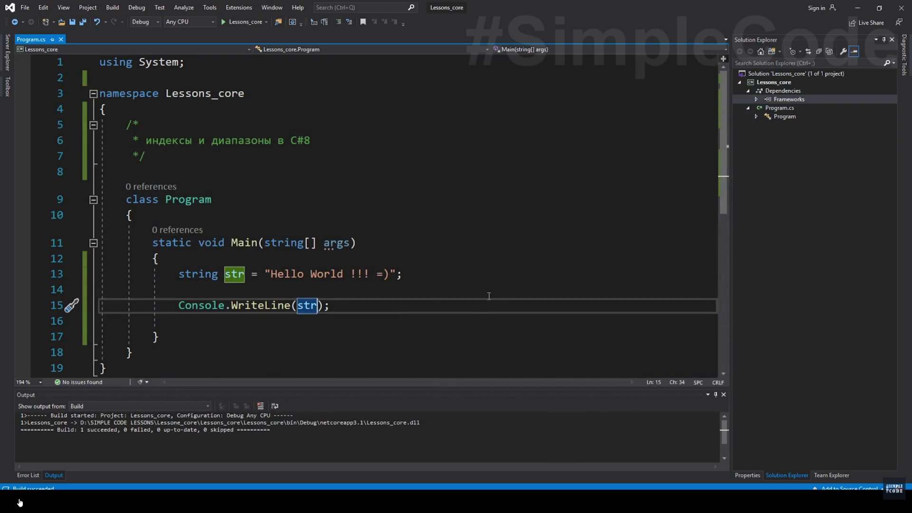
type("[]")
key("Left")
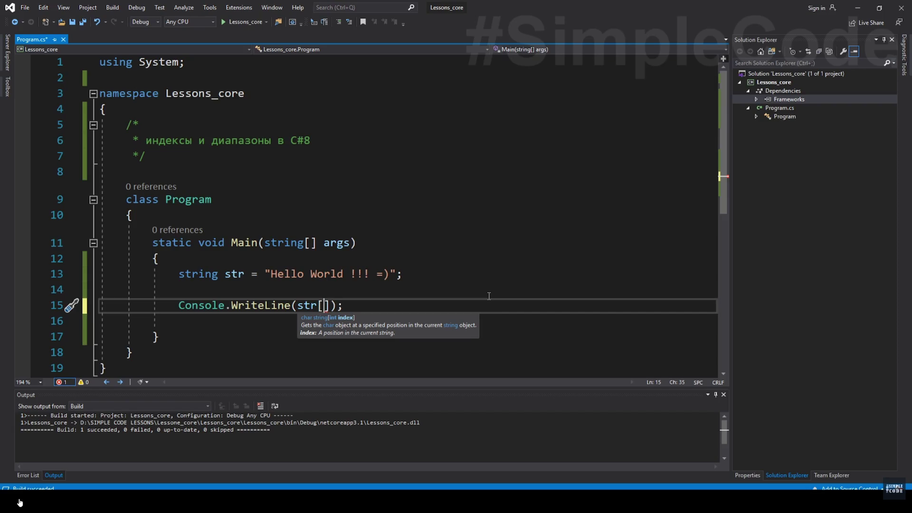
type("0")
- Run with str[0], inspect the console output, and close it
left_click(486, 294)
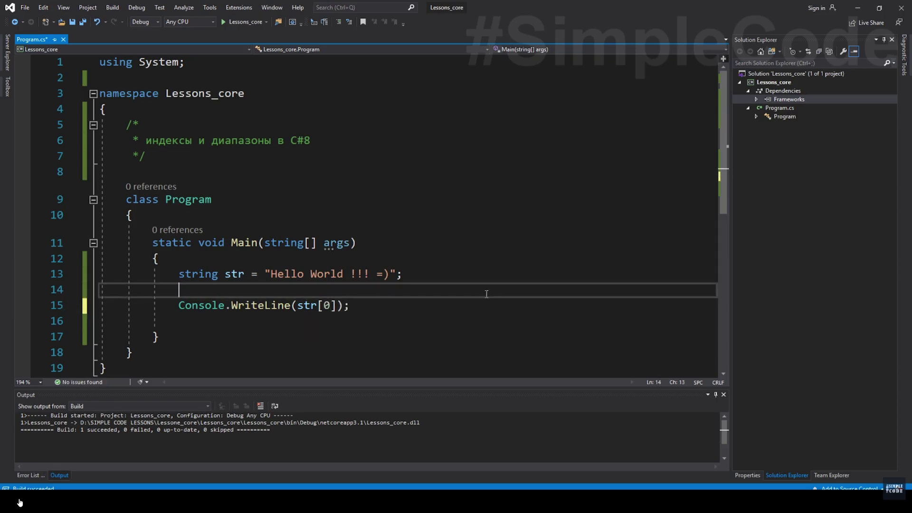
key("ctrl+F5")
left_click_drag(218, 97, 540, 242)
left_click(418, 255)
left_click(463, 256)
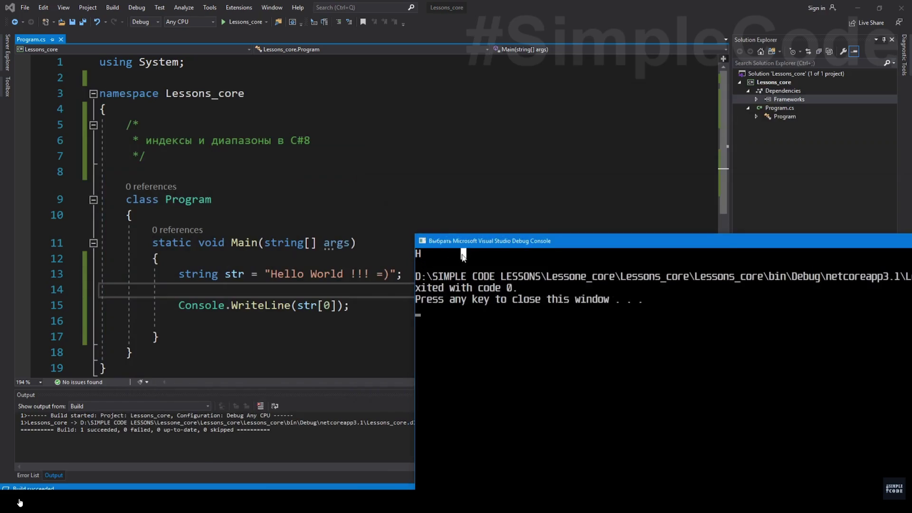
left_click_drag(485, 245, 473, 248)
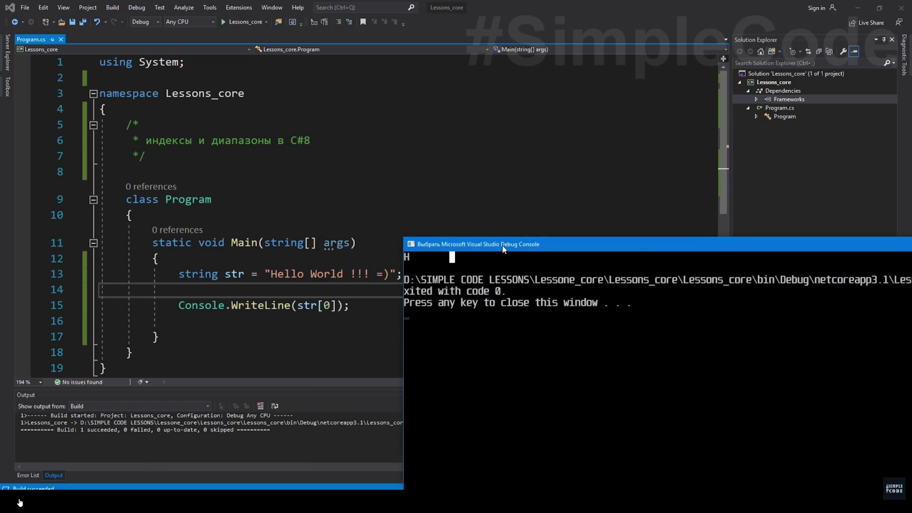
key("Return")
- Run with str[^0], which crashes with an out-of-range exception, and dismiss the notice
double_click(235, 274)
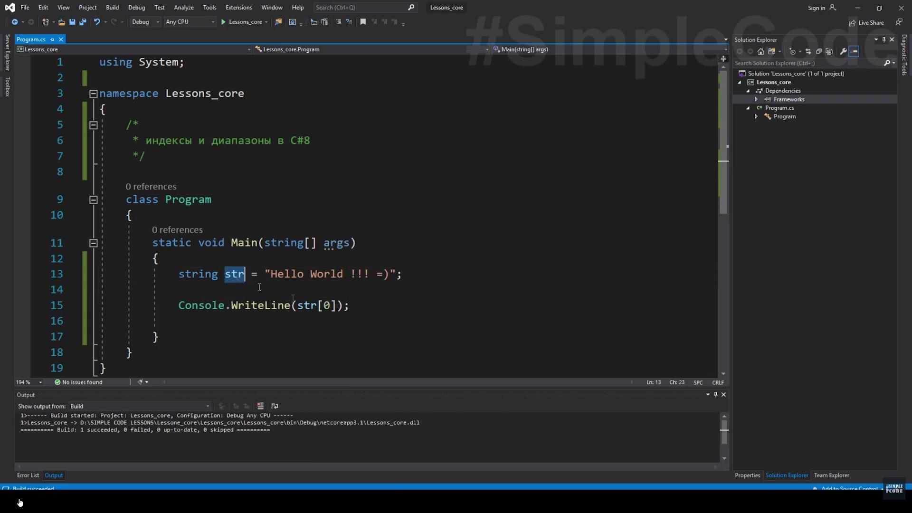
left_click(353, 305)
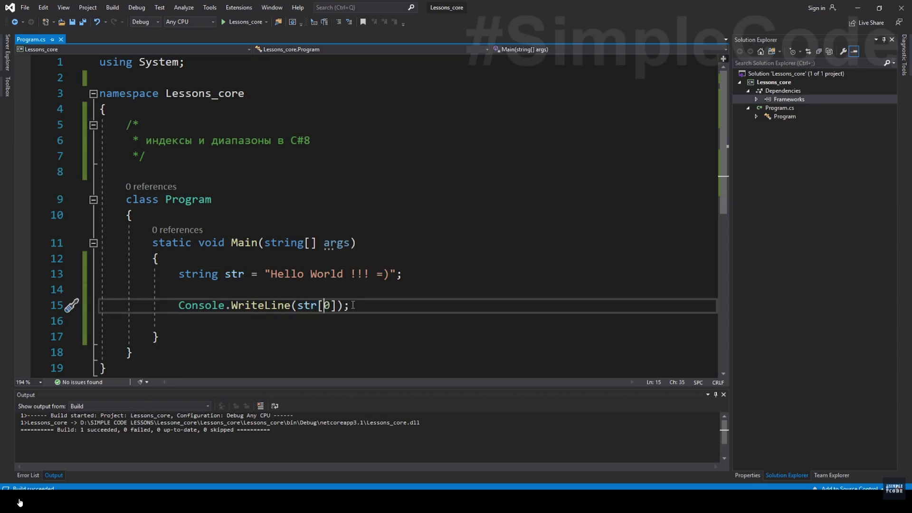
type("^")
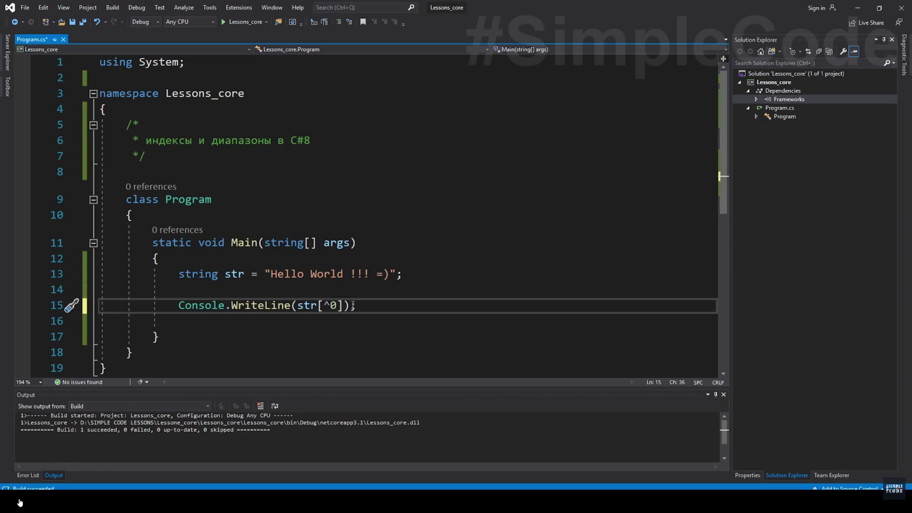
key("ctrl+F5")
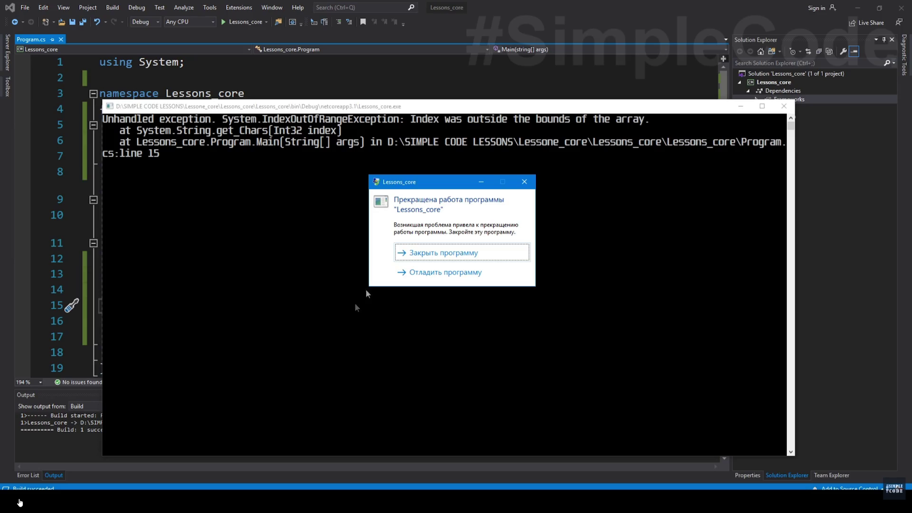
left_click(413, 253)
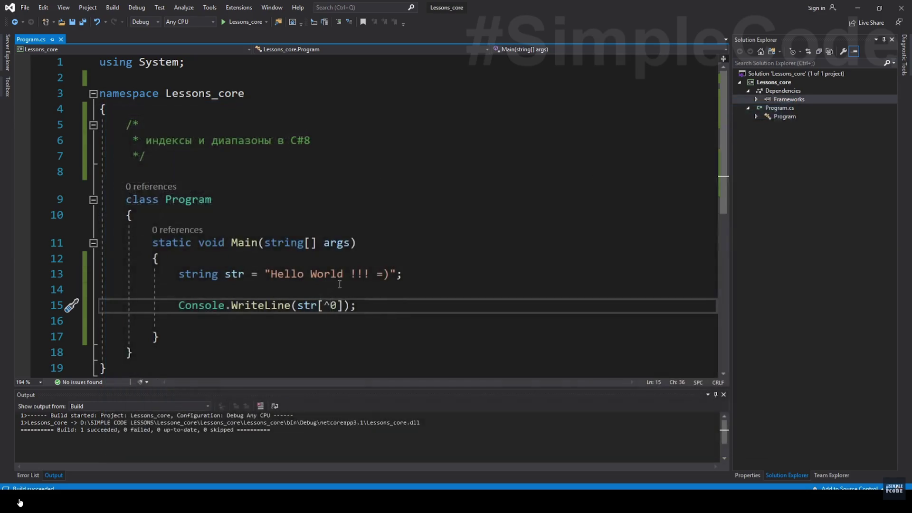
- Change the index to ^1 and run to see the last character ')' printed
key("Delete")
type("1")
key("ctrl+F5")
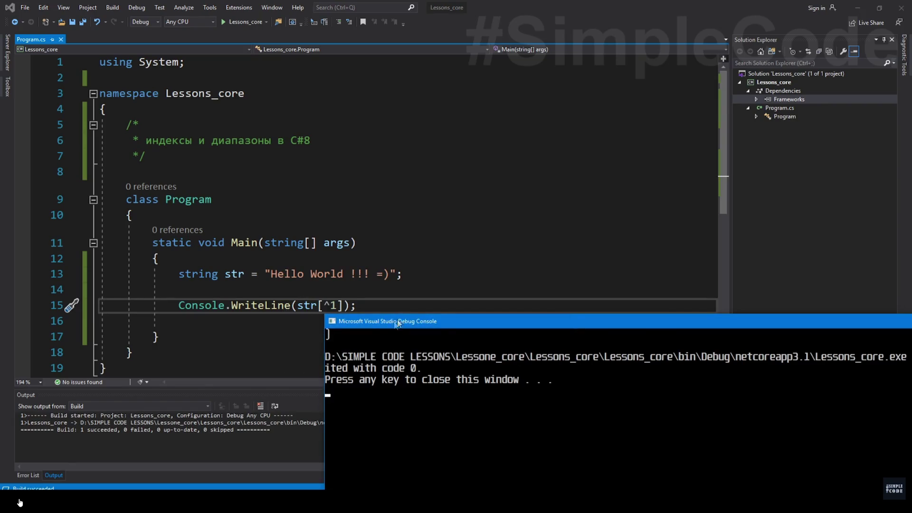
left_click_drag(397, 320, 366, 331)
left_click(387, 274)
key("alt+Tab")
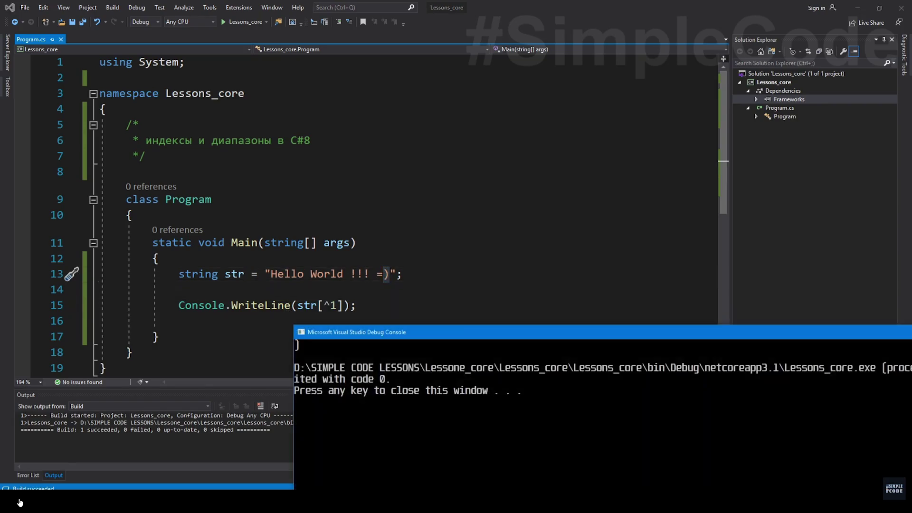
left_click_drag(459, 332, 289, 322)
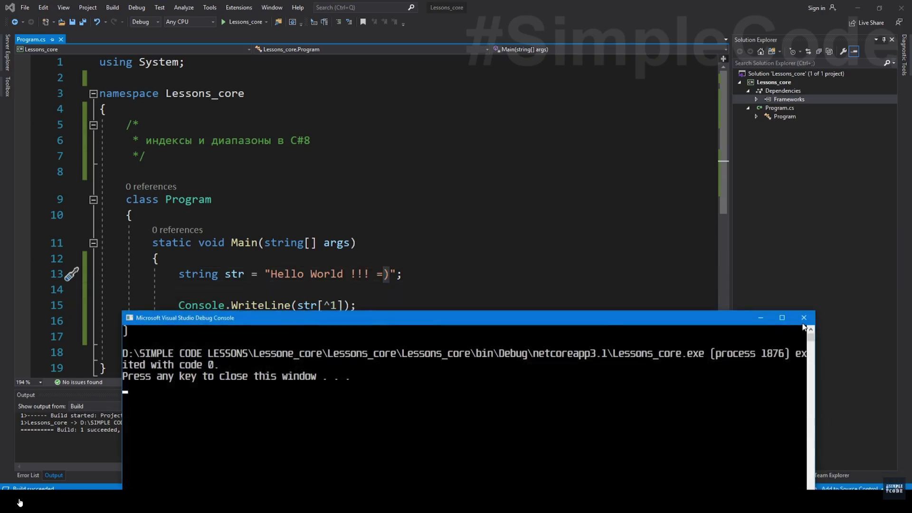
key("alt+Tab")
mouse_move(330, 305)
left_click(336, 306)
key("BackSpace")
type("2..")
left_click(513, 290)
key("ctrl+F5")
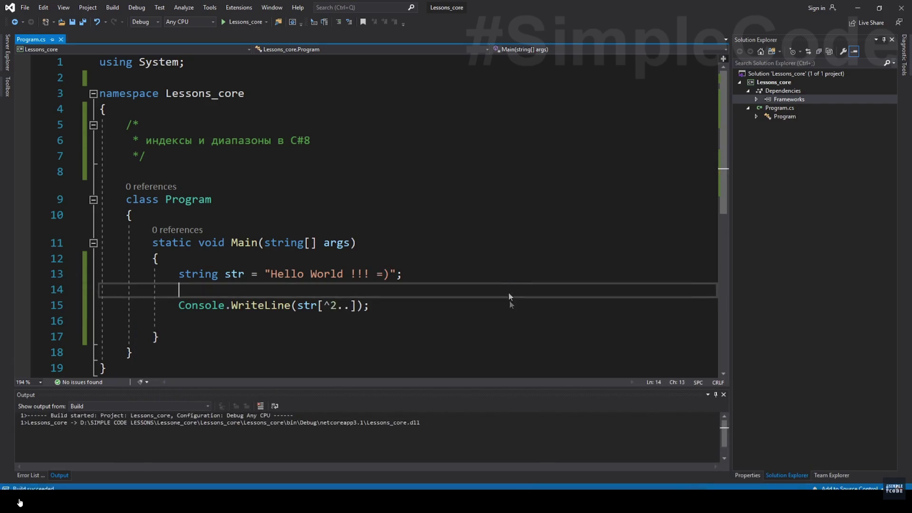
left_click_drag(23, 20, 262, 201)
left_click(261, 213)
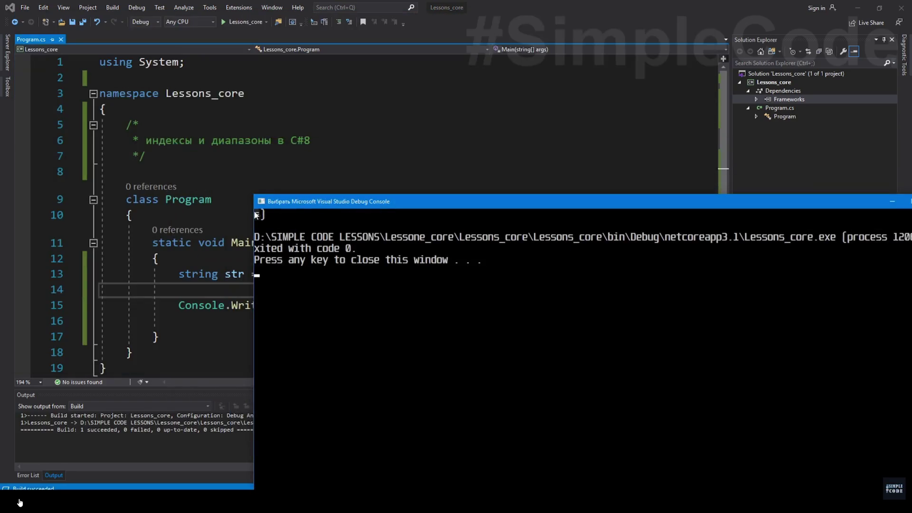
left_click(333, 307)
left_click_drag(325, 306, 351, 306)
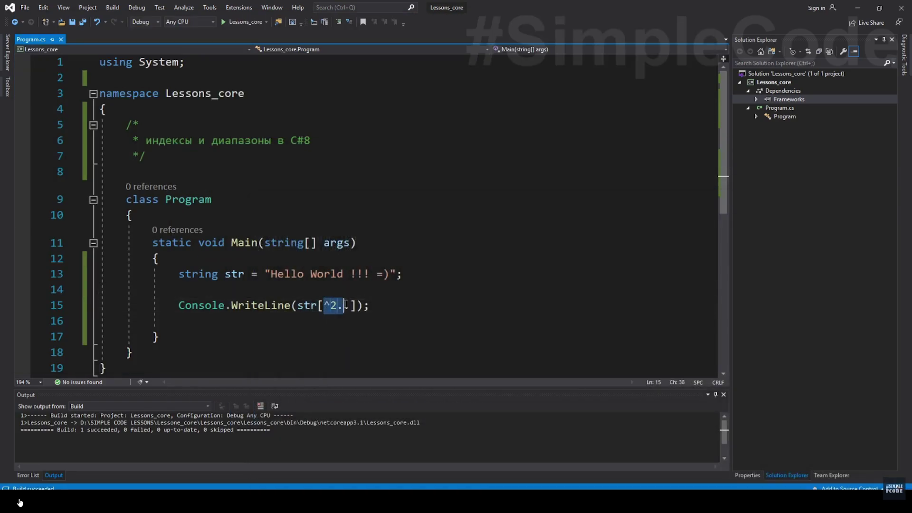
key("Down")
key("Down")
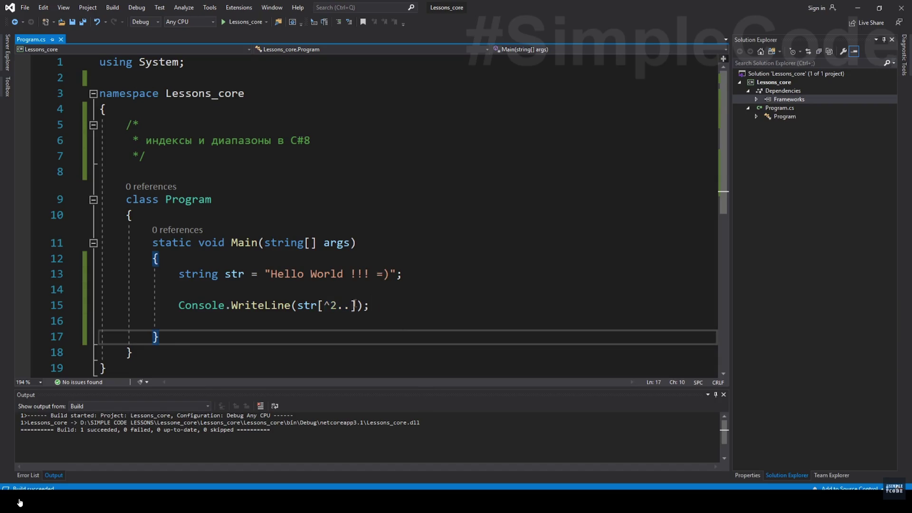
left_click_drag(325, 305, 335, 305)
type("0..")
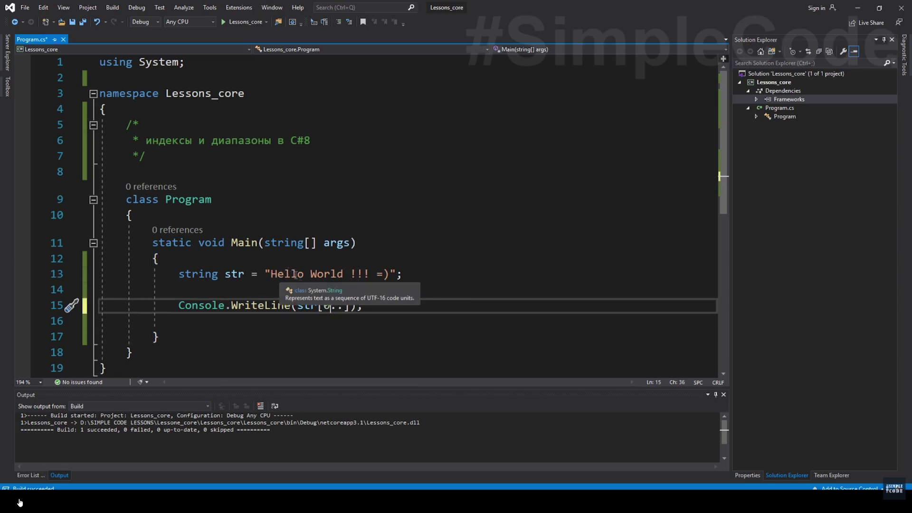
type("6")
left_click(401, 308)
key("Delete")
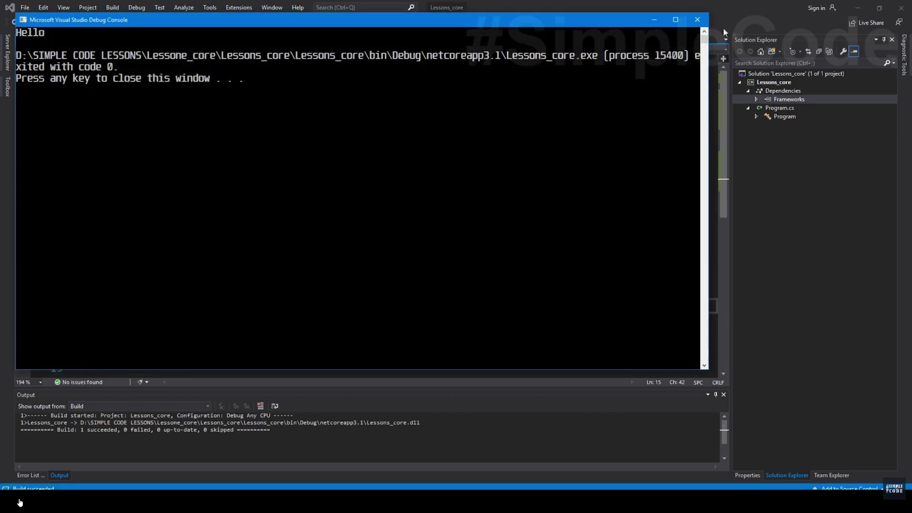
left_click(710, 22)
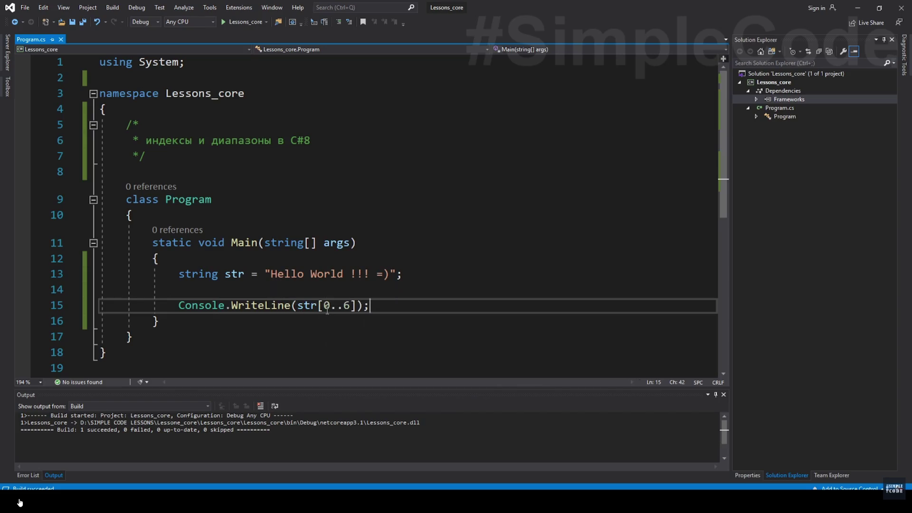
double_click(328, 306)
type("7")
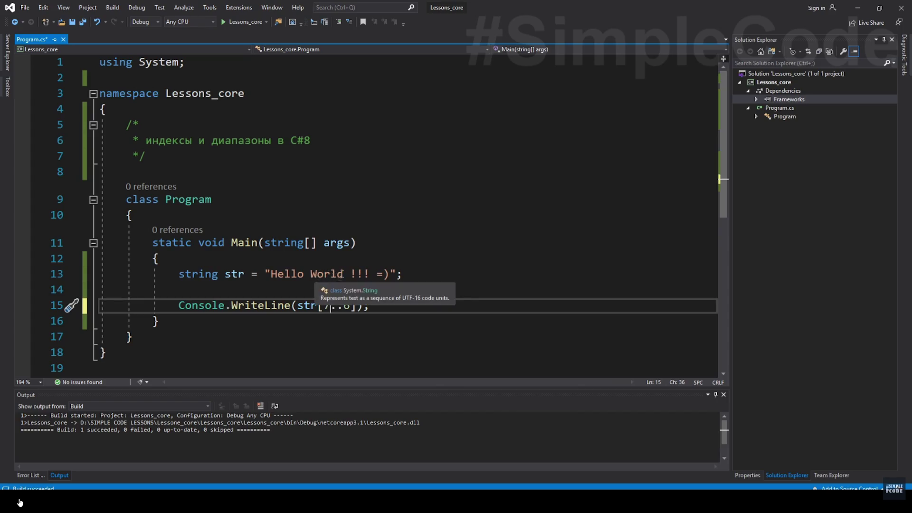
double_click(347, 306)
type("13")
left_click(415, 295)
key("ctrl+F5")
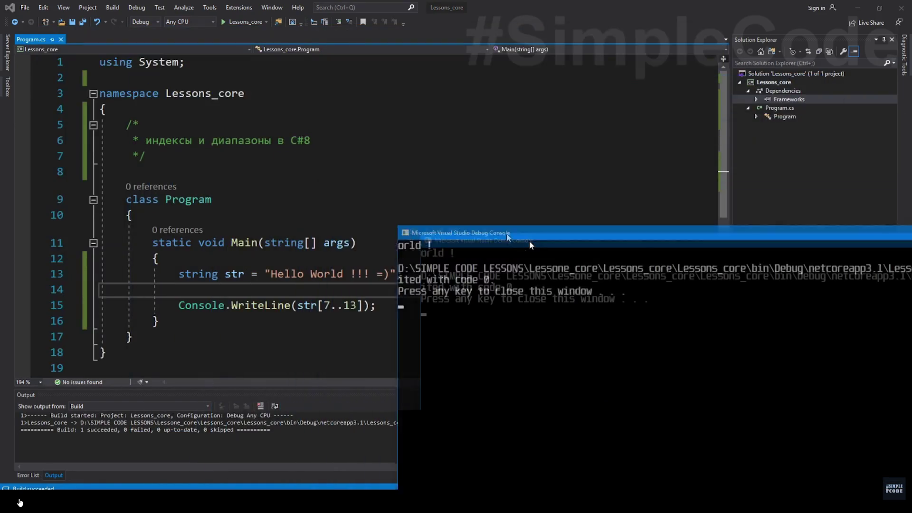
left_click_drag(175, 50, 667, 265)
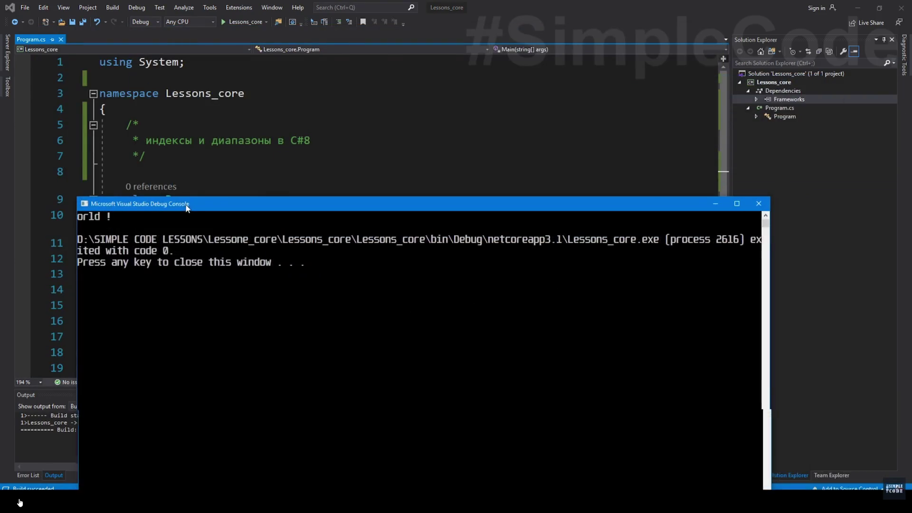
key("Return")
left_click(325, 305)
key("Delete")
type("6")
left_click(357, 305)
key("BackSpace")
type("1")
left_click(409, 276)
key("ctrl+F5")
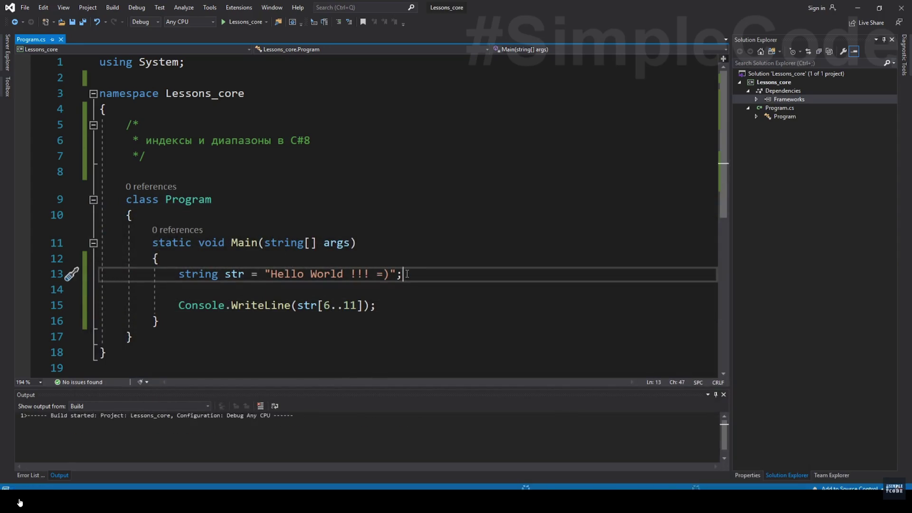
key("Return")
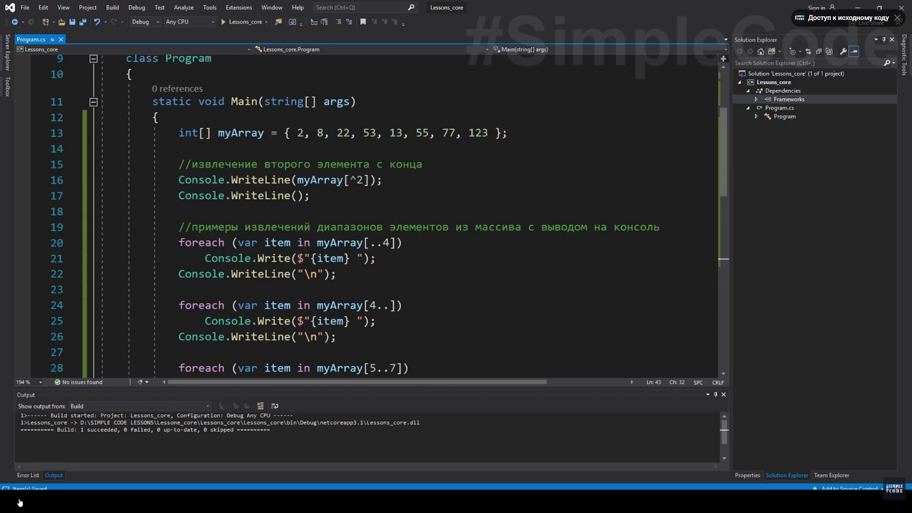
scroll(471, 320, "down", 3)
scroll(471, 321, "up", 3)
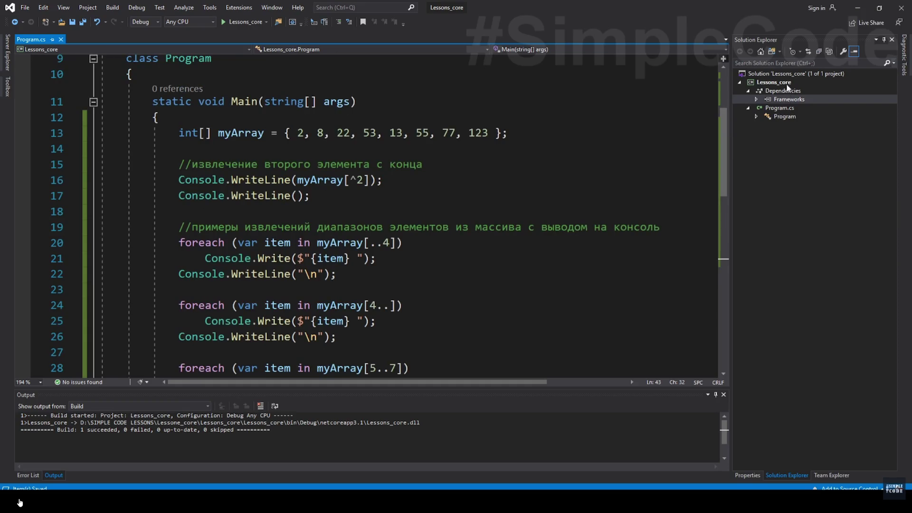
- Pause the lesson video at 19:42 and resume it
left_click(143, 113)
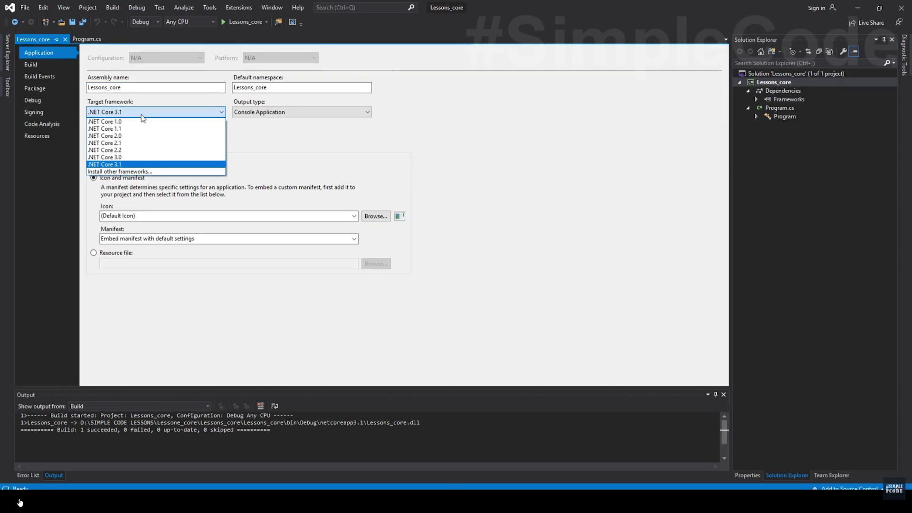
left_click(153, 390)
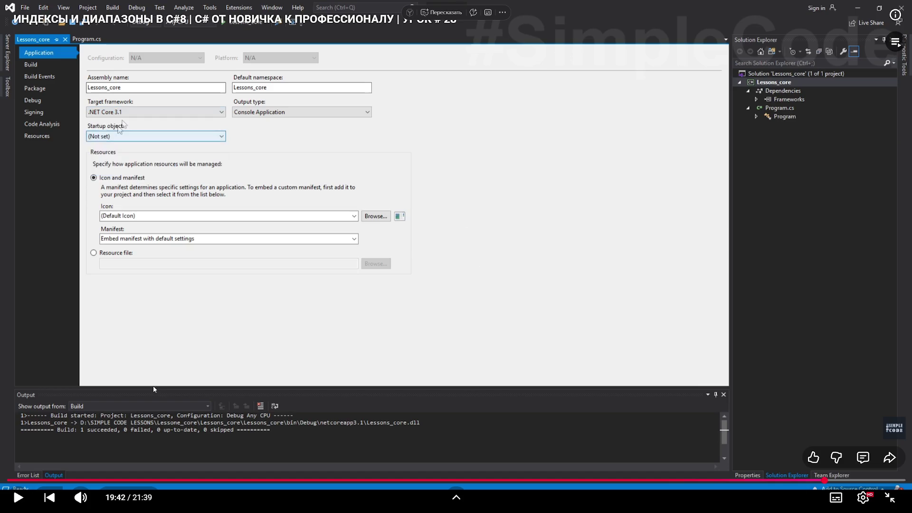
left_click(153, 386)
- Leave fullscreen, check the OBS stream window, and resume the lesson on the YouTube page
key("Escape")
left_click(472, 505)
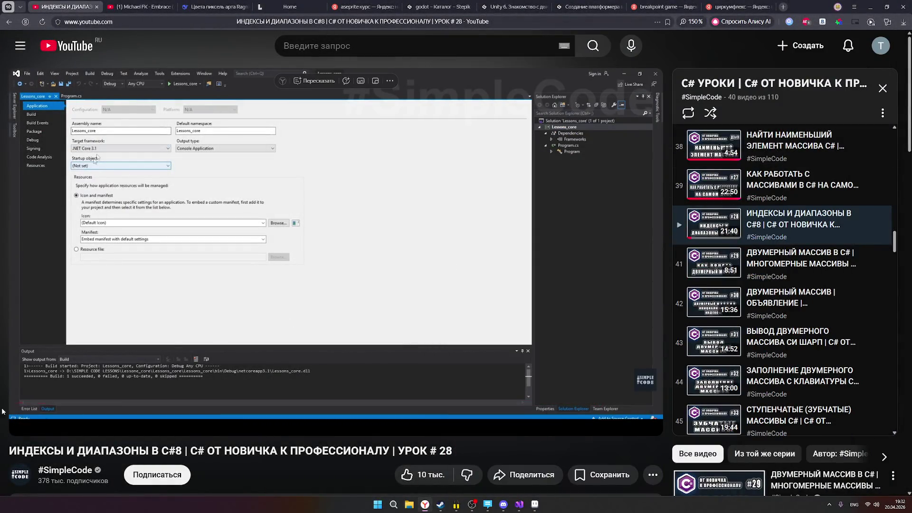
left_click(321, 304)
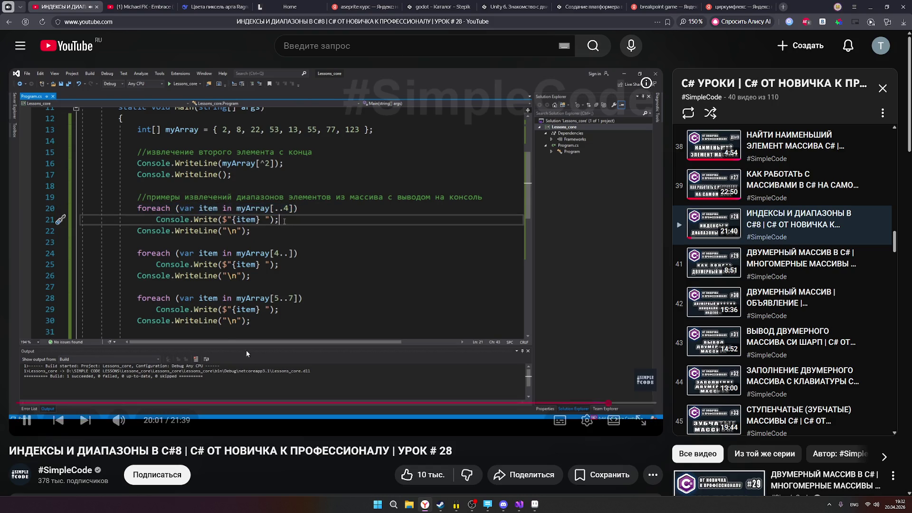
left_click(216, 329)
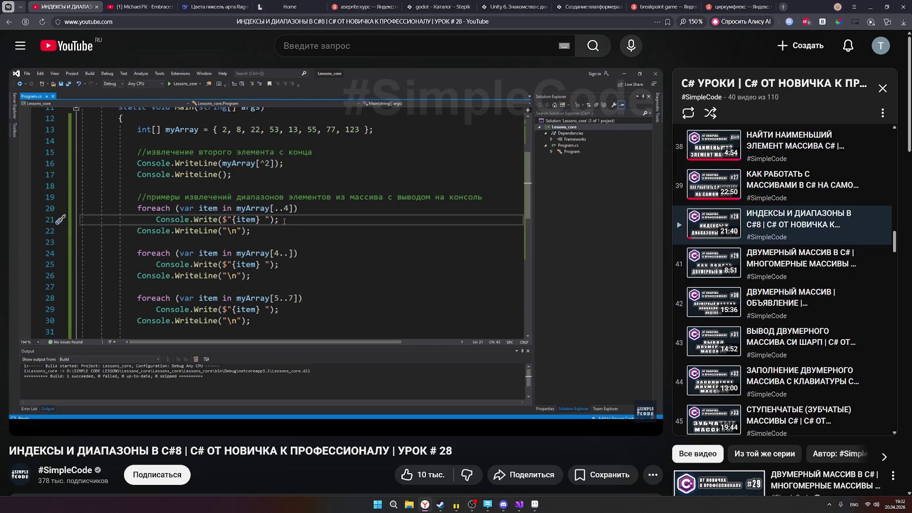
left_click(232, 357)
left_click(235, 352)
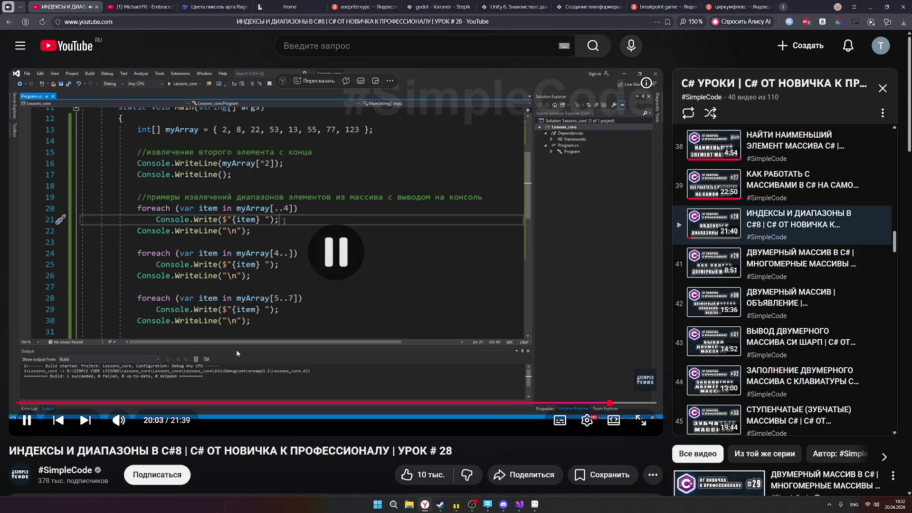
scroll(712, 297, "up", 3)
scroll(713, 298, "up", 3)
scroll(712, 297, "up", 3)
scroll(708, 302, "up", 1)
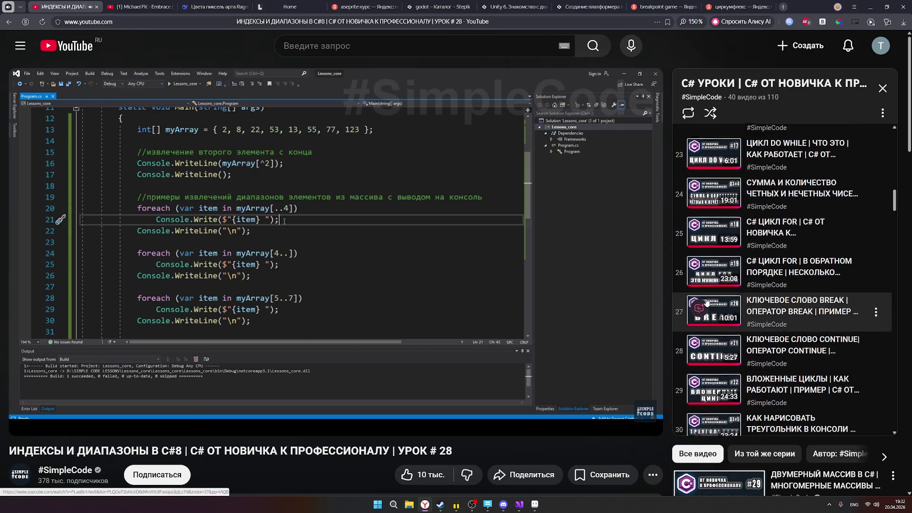
scroll(703, 303, "up", 1)
scroll(707, 302, "up", 5)
scroll(708, 303, "up", 2)
scroll(707, 303, "up", 1)
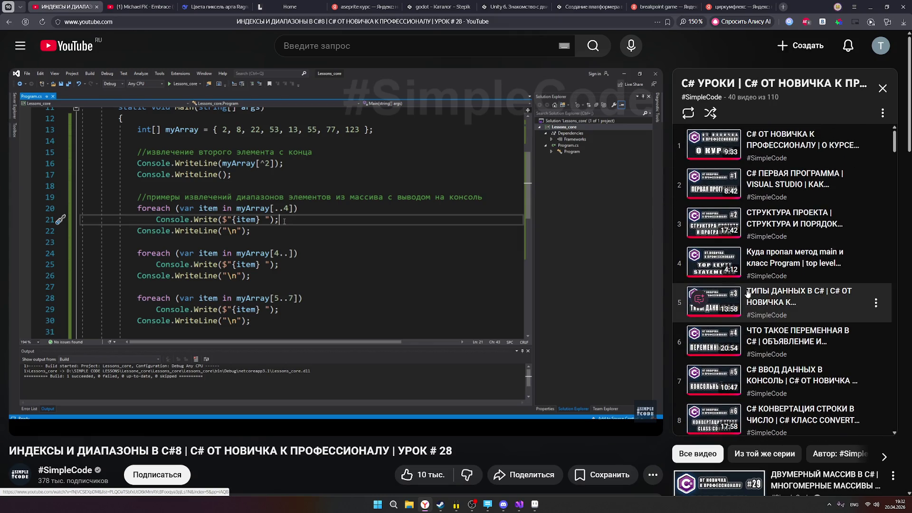
scroll(707, 303, "down", 3)
scroll(781, 270, "down", 4)
scroll(791, 272, "down", 3)
scroll(806, 275, "down", 2)
scroll(826, 278, "down", 4)
scroll(826, 277, "down", 3)
scroll(827, 278, "down", 2)
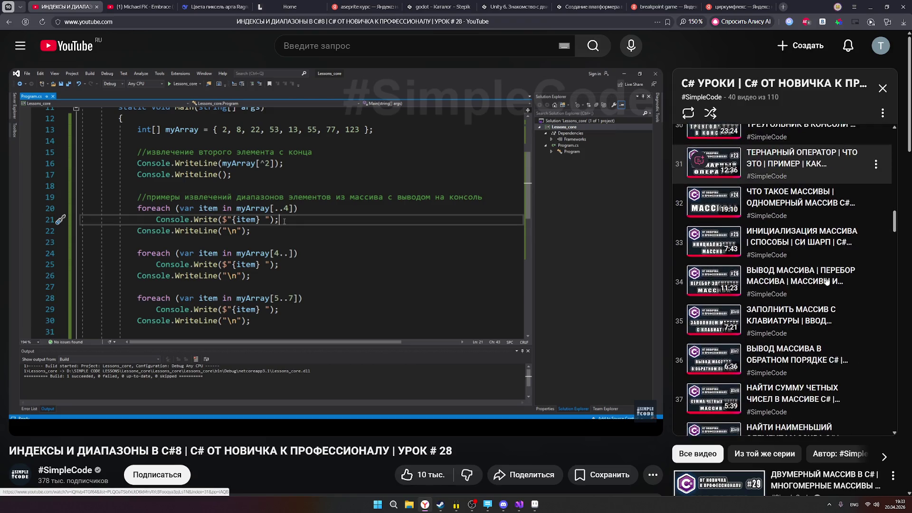
scroll(826, 280, "down", 2)
scroll(826, 282, "down", 1)
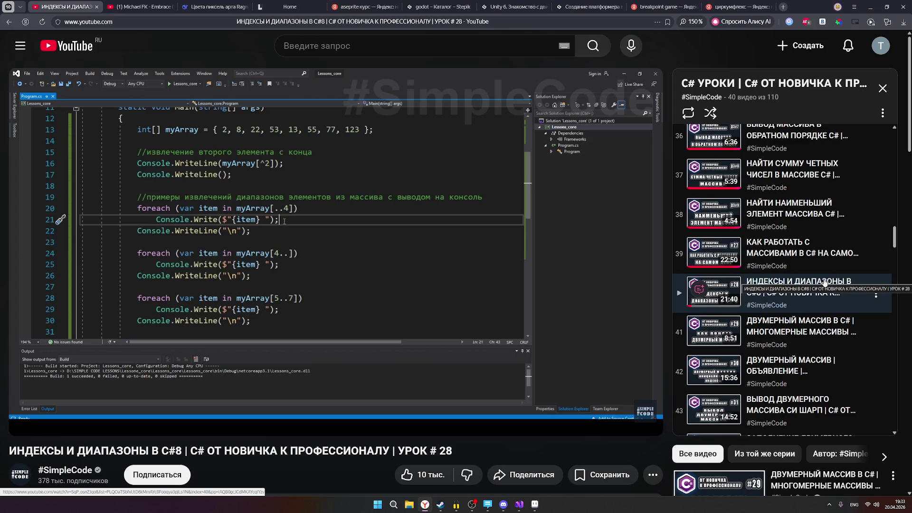
scroll(791, 328, "up", 2)
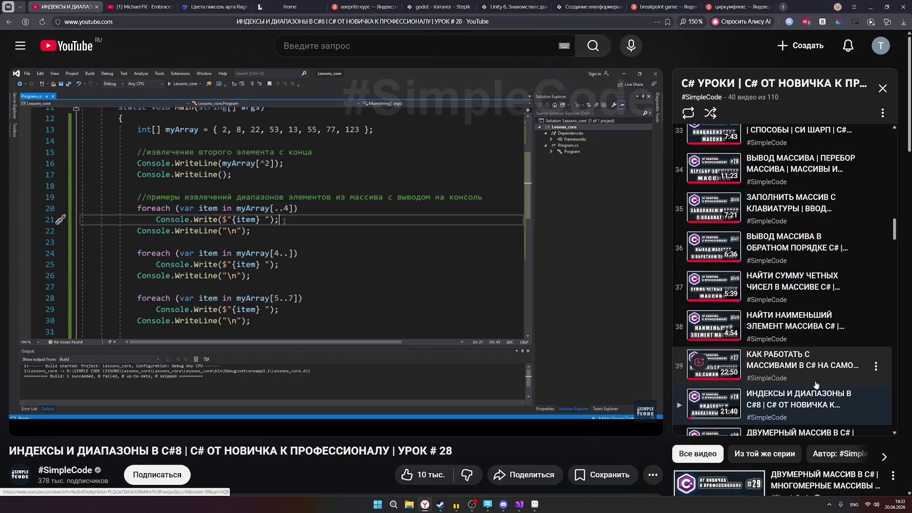
scroll(725, 381, "down", 2)
scroll(743, 410, "down", 2)
scroll(743, 411, "down", 3)
scroll(756, 404, "down", 3)
scroll(777, 397, "up", 3)
scroll(793, 389, "up", 2)
scroll(794, 389, "up", 4)
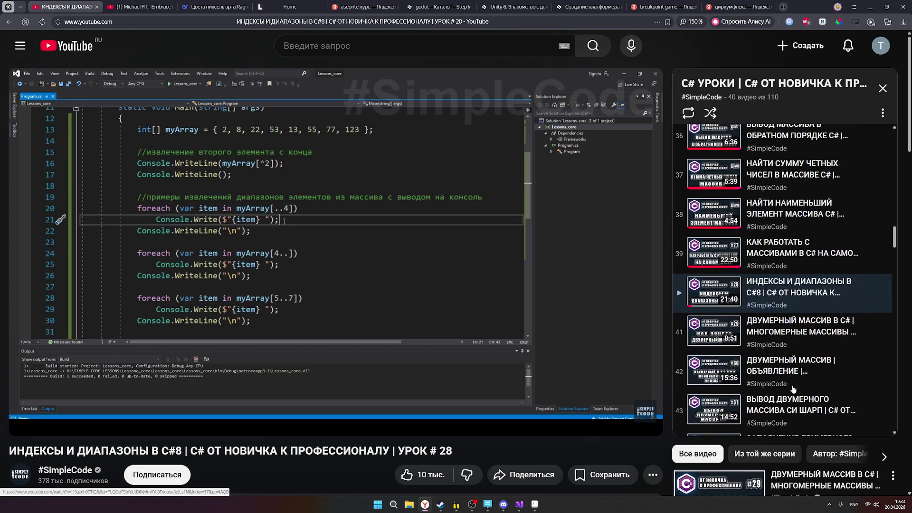
left_click(22, 423)
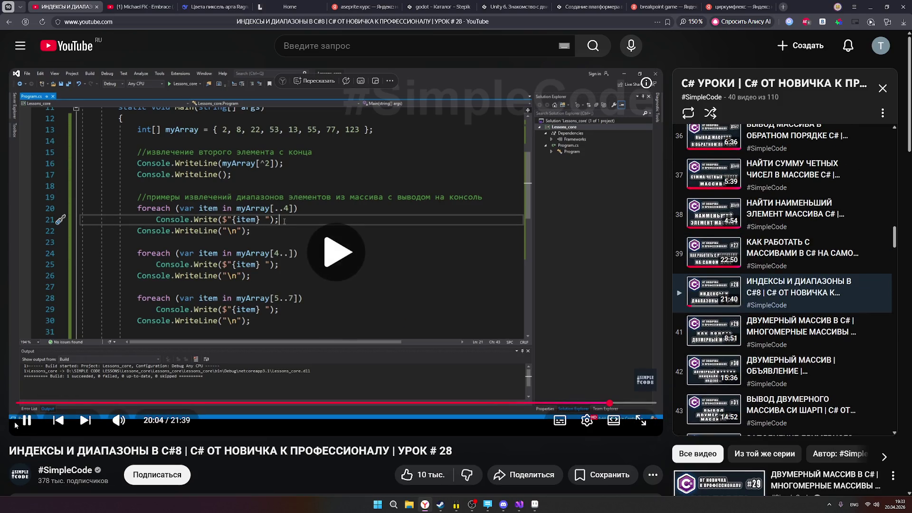
- Watch the lesson fullscreen, then pause it and exit fullscreen to see the playlist
left_click(641, 423)
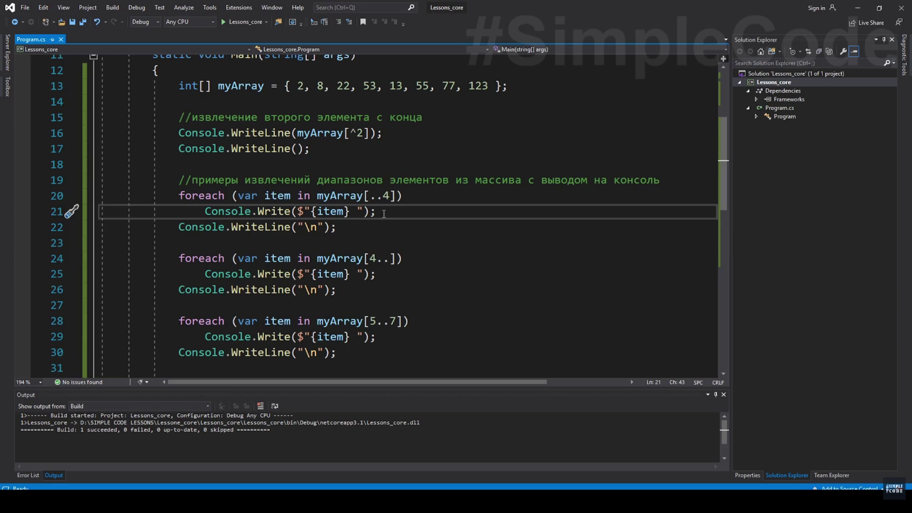
key("Return")
left_click_drag(318, 196, 396, 197)
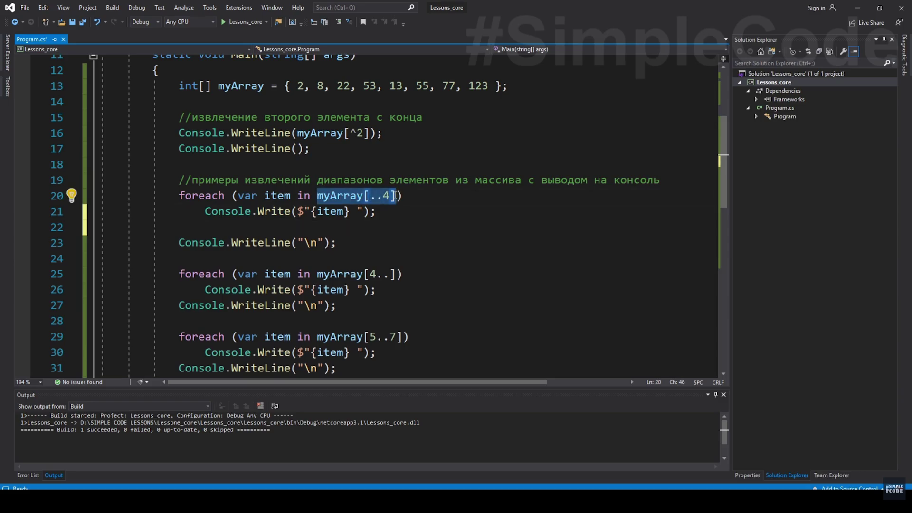
left_click(310, 148)
left_click(254, 89)
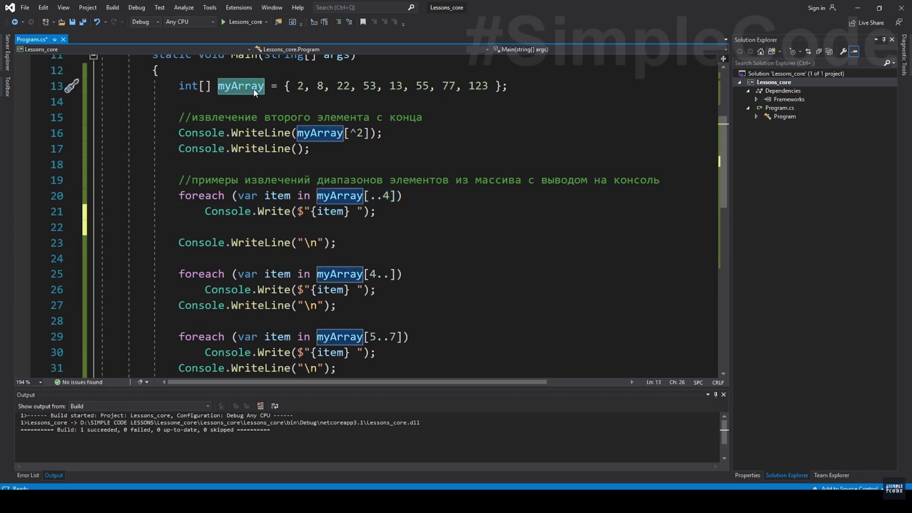
left_click(436, 230)
left_click_drag(318, 197, 397, 197)
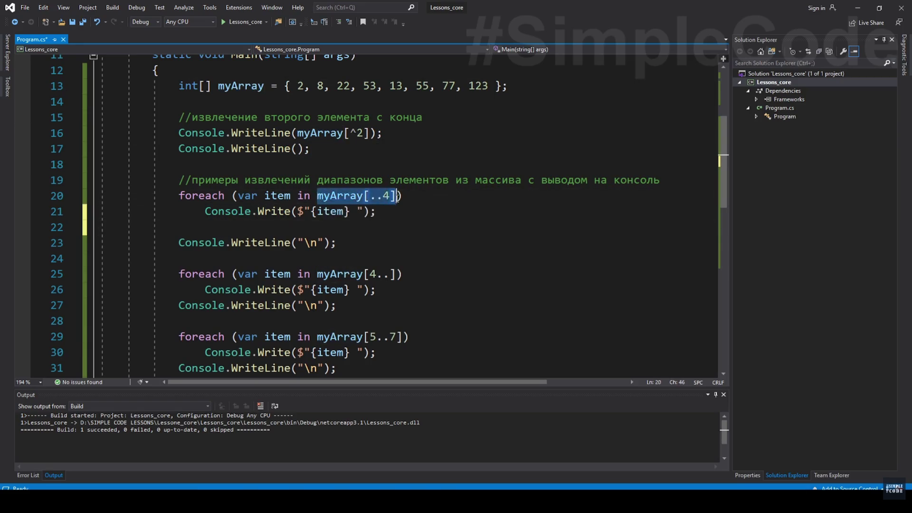
left_click(642, 320)
key("Escape")
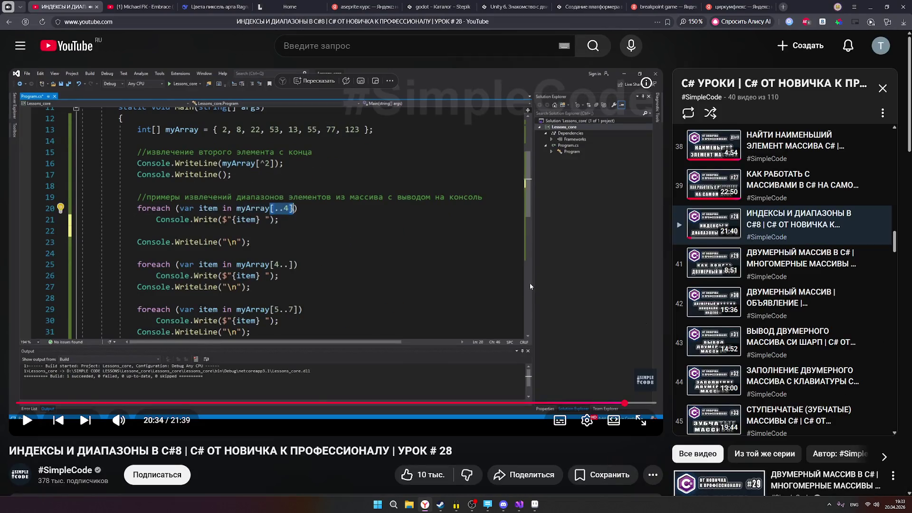
mouse_move(785, 263)
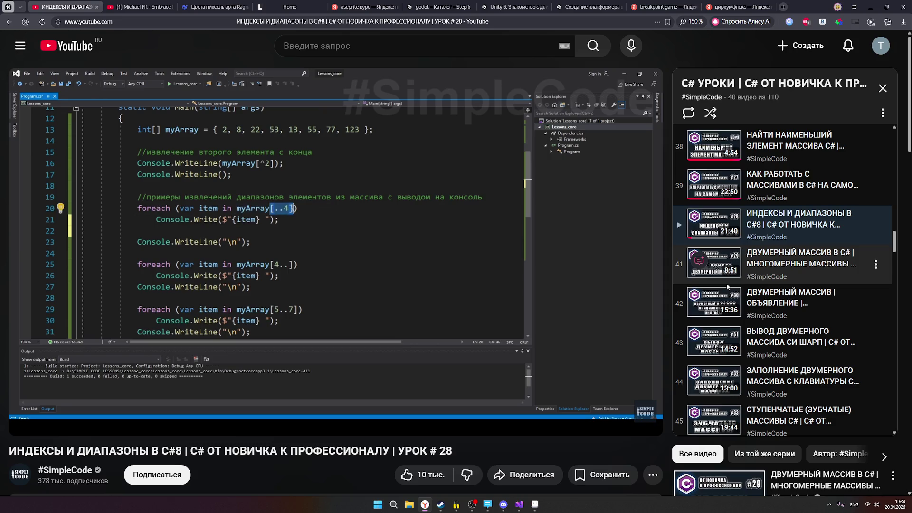
- Resume fullscreen playback and let the lesson run to its end screen of suggested videos
mouse_move(617, 388)
left_click(452, 395)
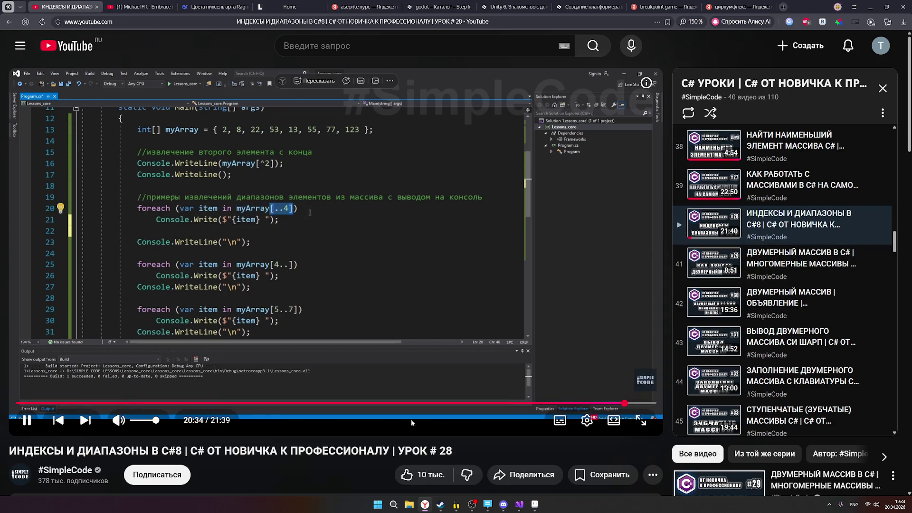
left_click(640, 425)
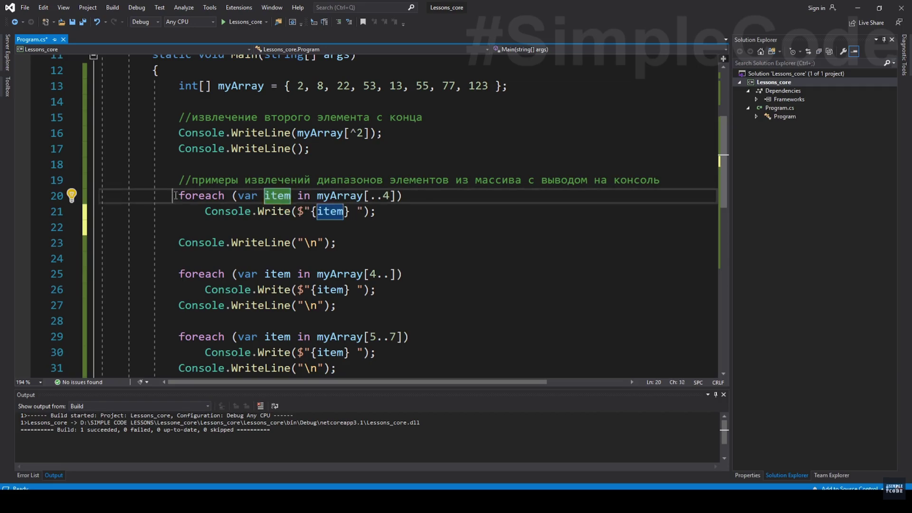
left_click_drag(173, 196, 404, 197)
left_click(226, 166)
key("Return")
key("Return")
key("Return")
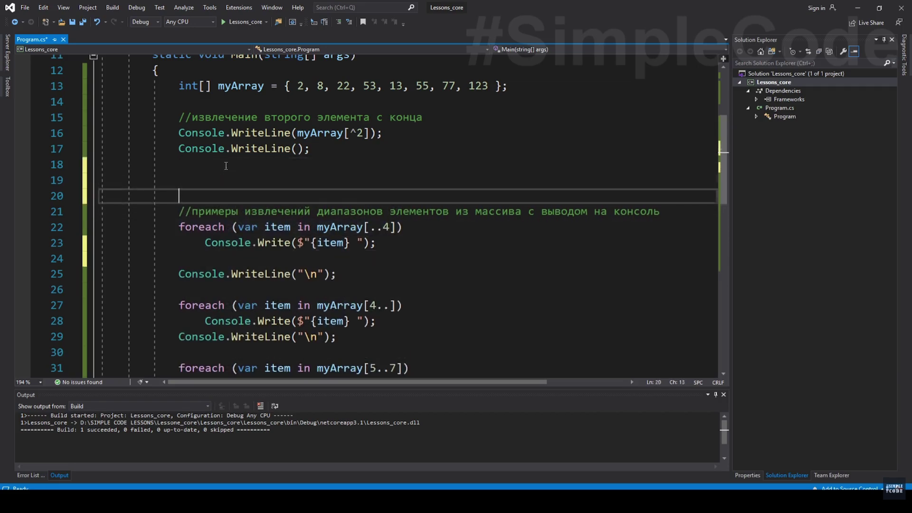
type("forea")
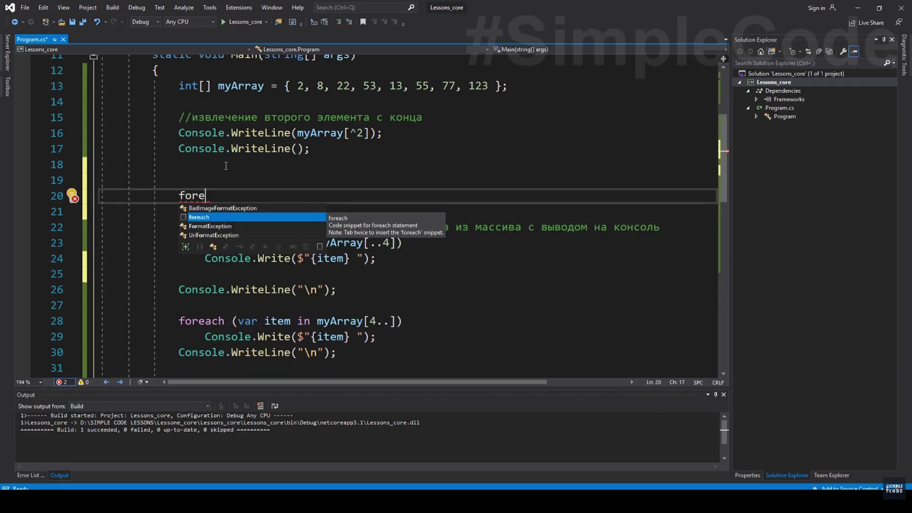
key("Tab")
key("Tab")
left_click(257, 236)
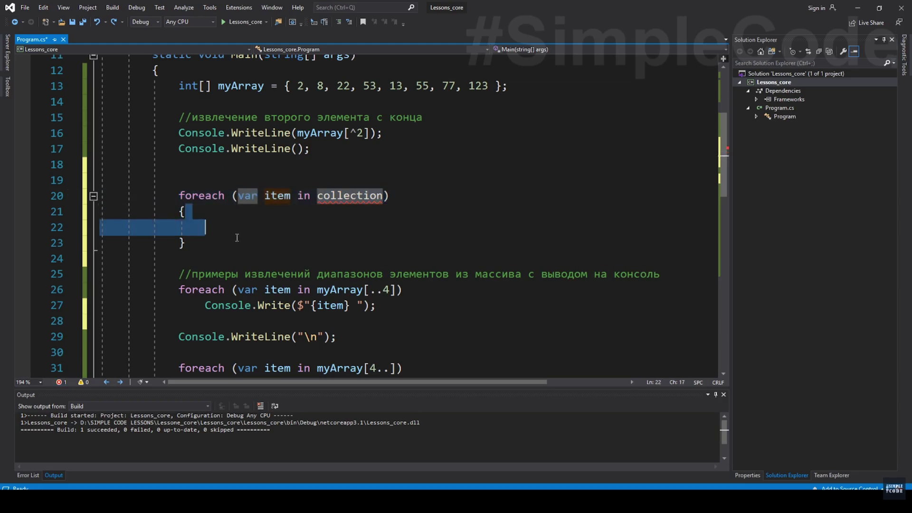
left_click(410, 309)
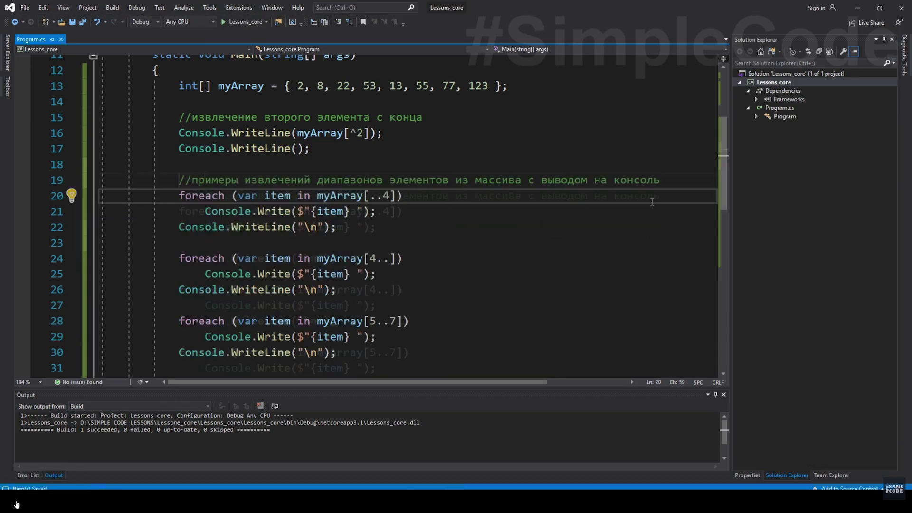
left_click(15, 503)
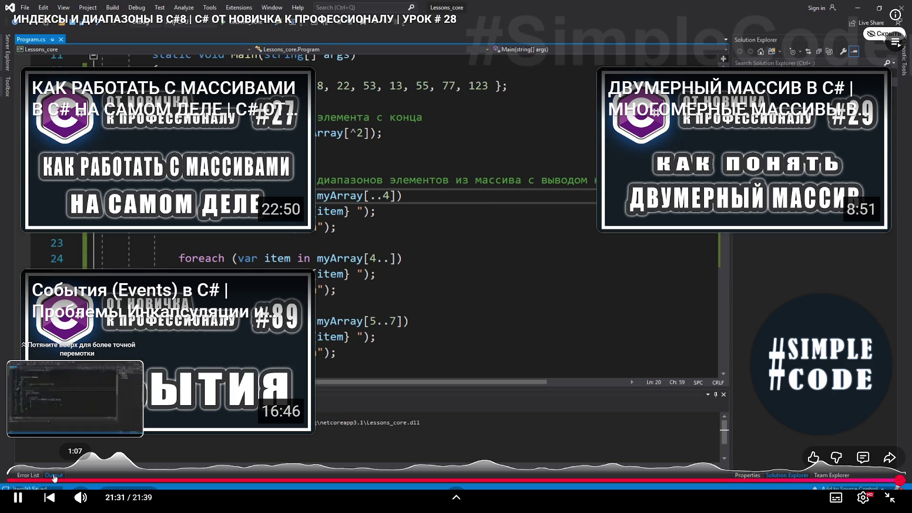
left_click(19, 498)
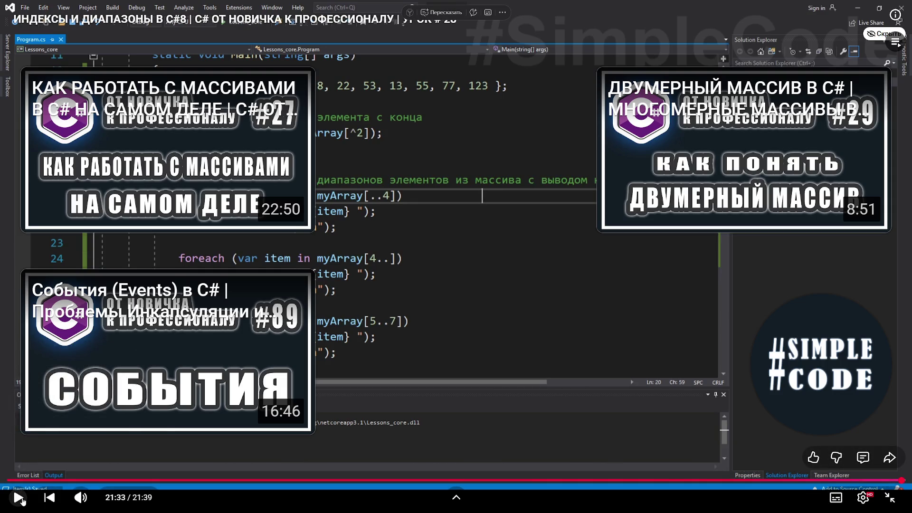
left_click(21, 499)
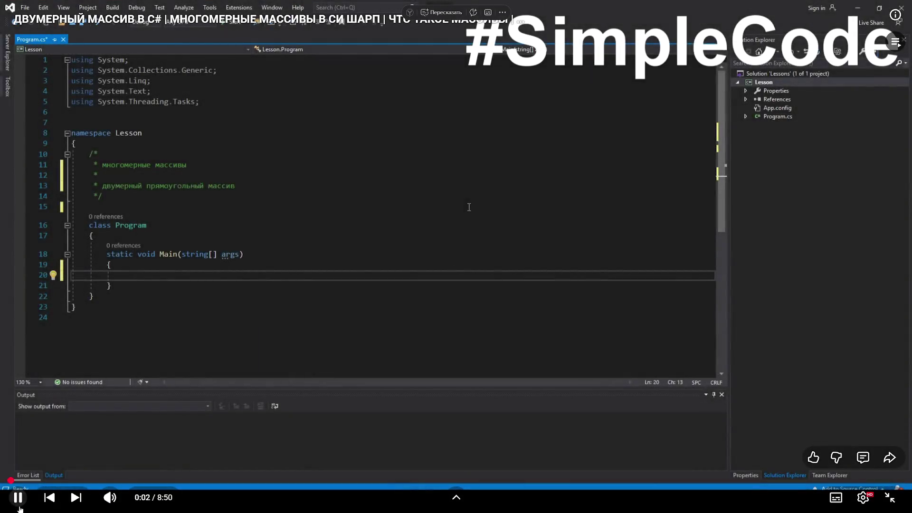
left_click(21, 503)
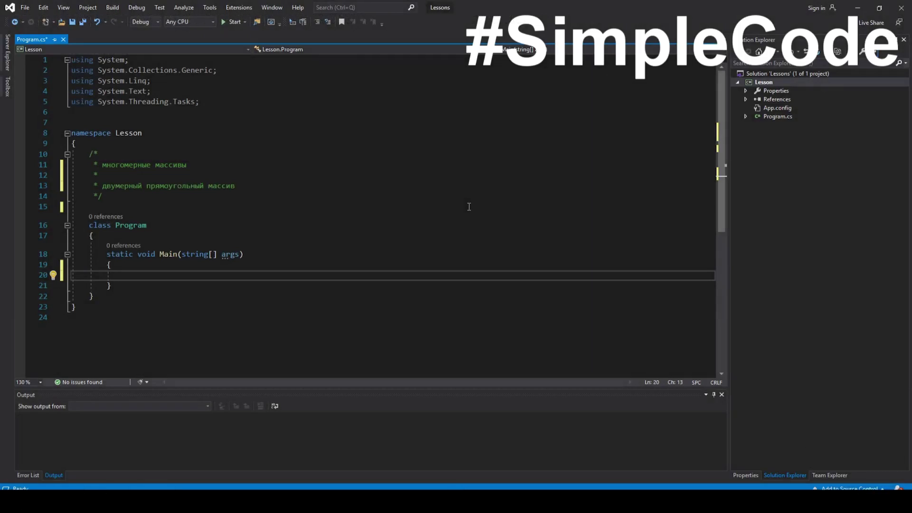
key("Escape")
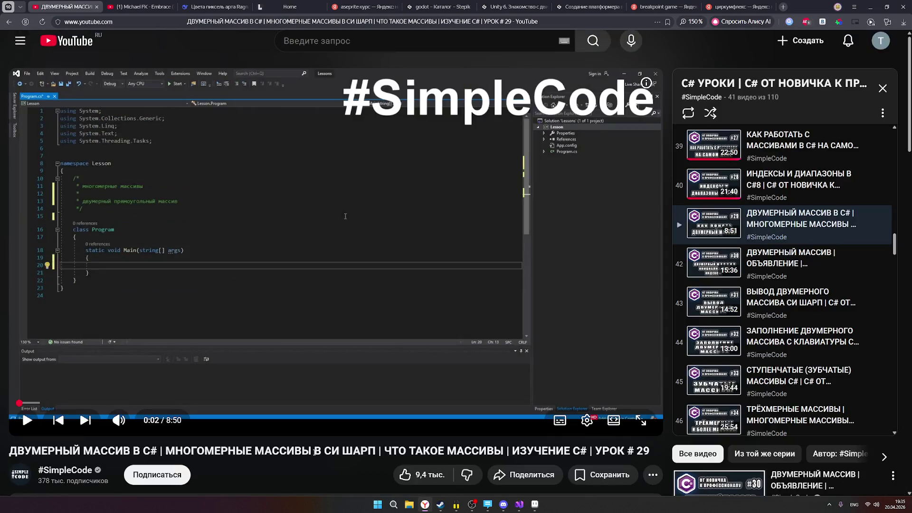
mouse_move(336, 242)
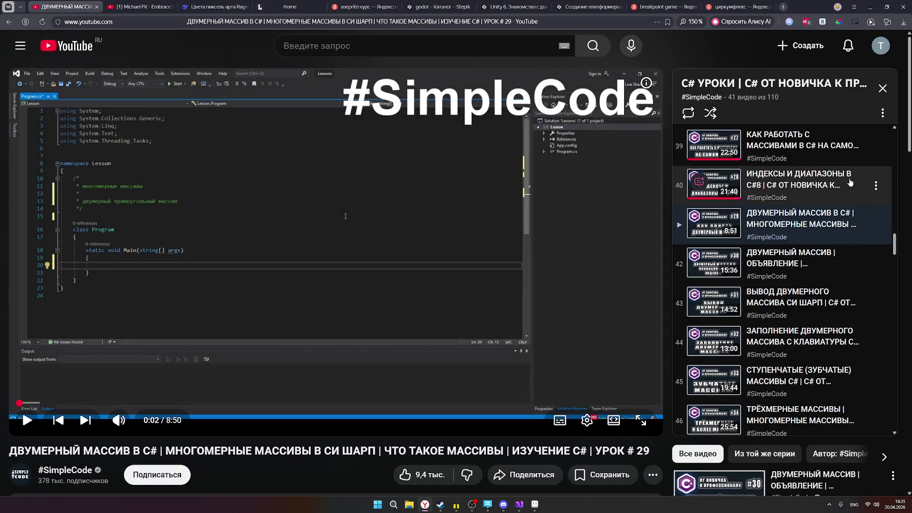
scroll(824, 288, "up", 1)
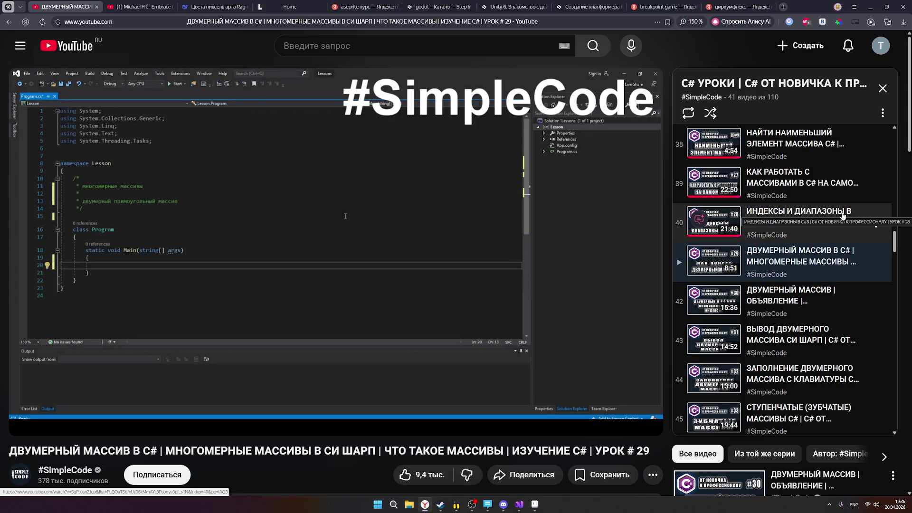
scroll(843, 216, "up", 1)
scroll(844, 271, "up", 1)
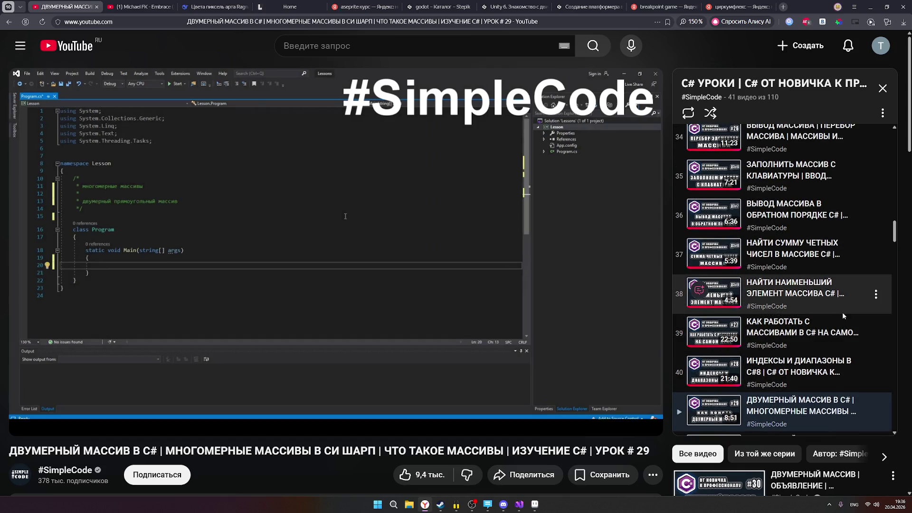
scroll(843, 312, "up", 1)
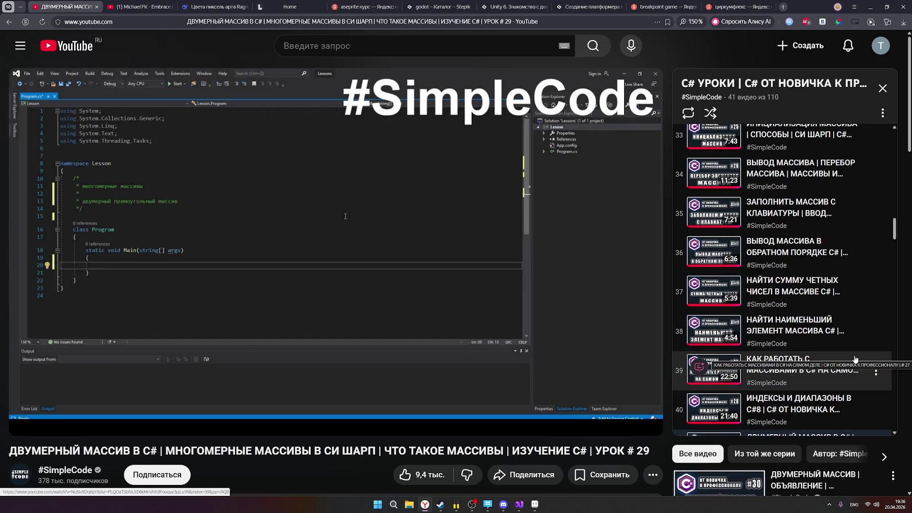
scroll(855, 360, "down", 3)
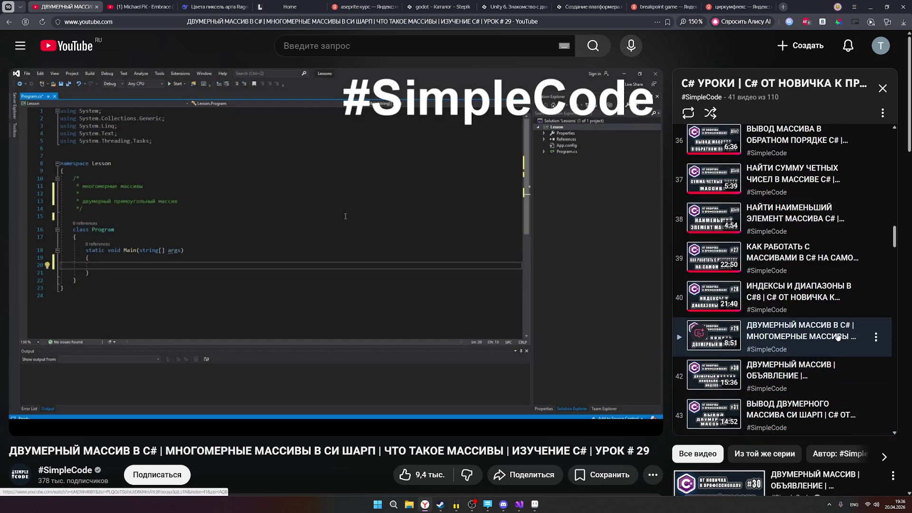
scroll(841, 364, "down", 2)
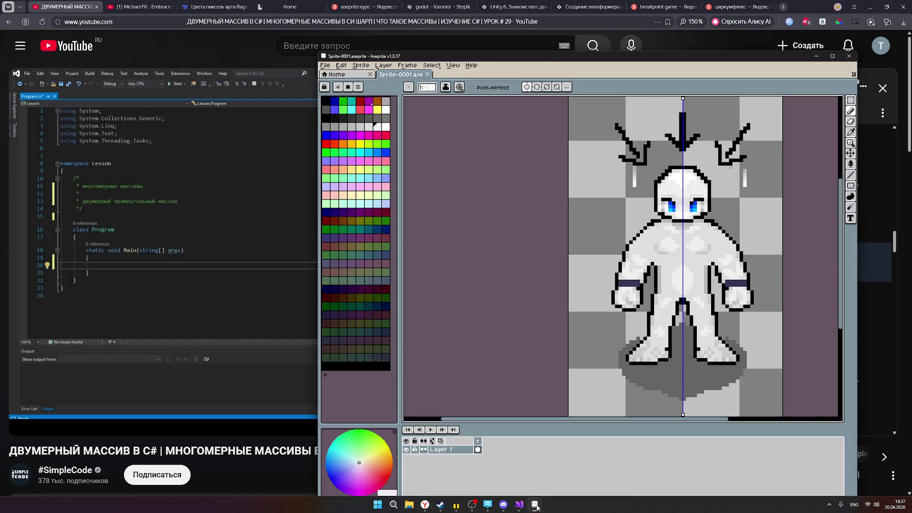
- Bring the Aseprite sprite window to the front over the lesson page
left_click(535, 504)
scroll(753, 234, "down", 1)
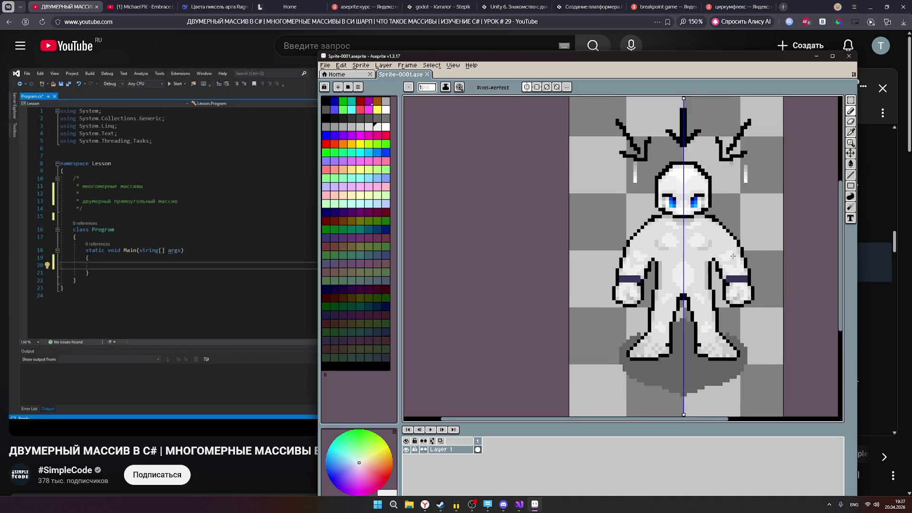
scroll(733, 256, "up", 1)
scroll(733, 256, "down", 1)
scroll(733, 255, "down", 1)
scroll(733, 255, "down", 1)
scroll(735, 254, "down", 1)
scroll(735, 253, "up", 1)
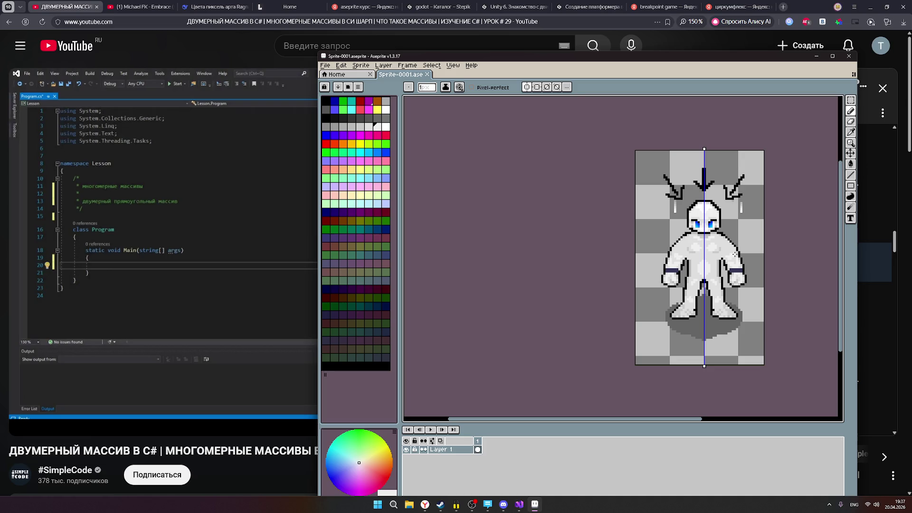
scroll(760, 290, "up", 1)
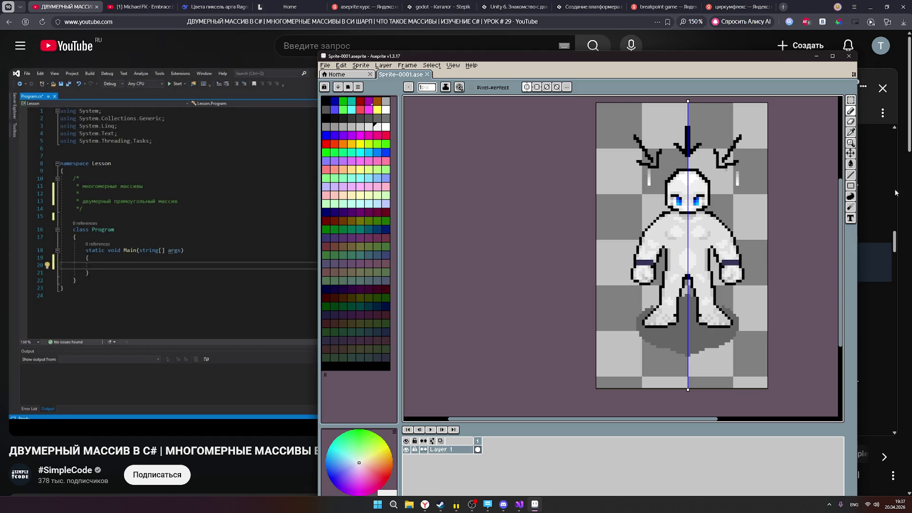
scroll(340, 422, "down", 5)
scroll(689, 211, "up", 3)
scroll(789, 285, "up", 2)
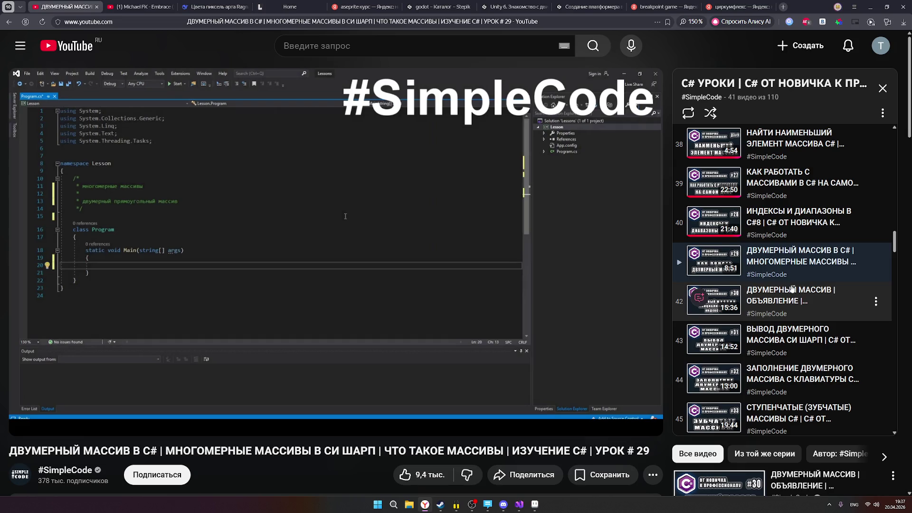
scroll(790, 285, "up", 2)
scroll(798, 300, "up", 2)
scroll(811, 318, "up", 2)
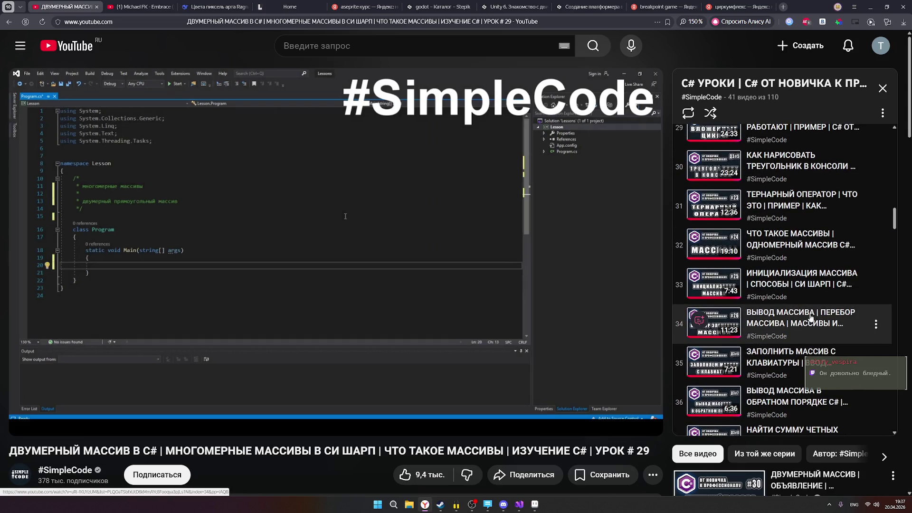
scroll(798, 314, "down", 2)
scroll(777, 310, "down", 2)
scroll(750, 303, "down", 1)
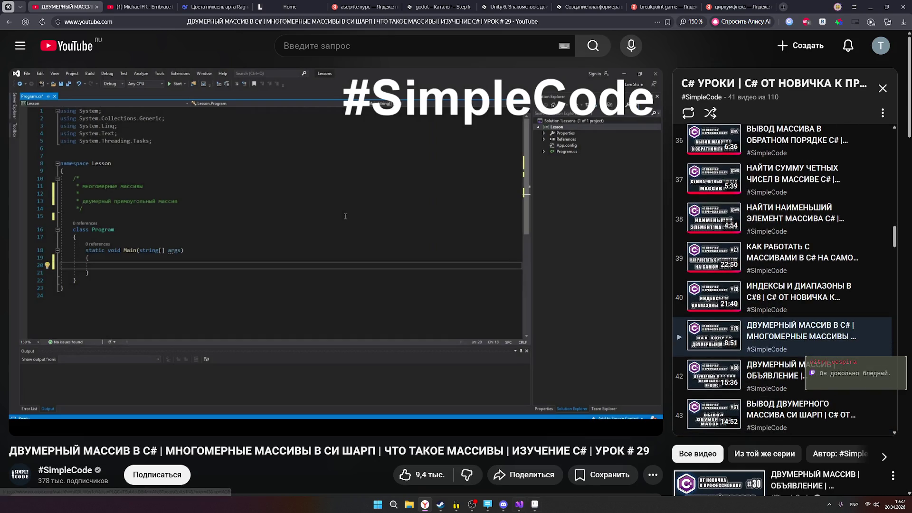
- Switch back to the Aseprite pixel-art sprite from the taskbar
left_click(535, 504)
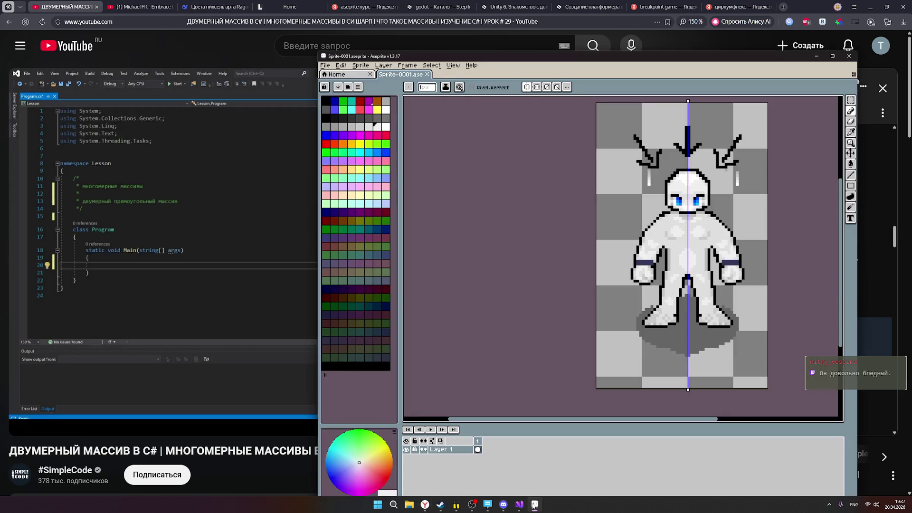
scroll(663, 232, "up", 1)
scroll(665, 227, "up", 1)
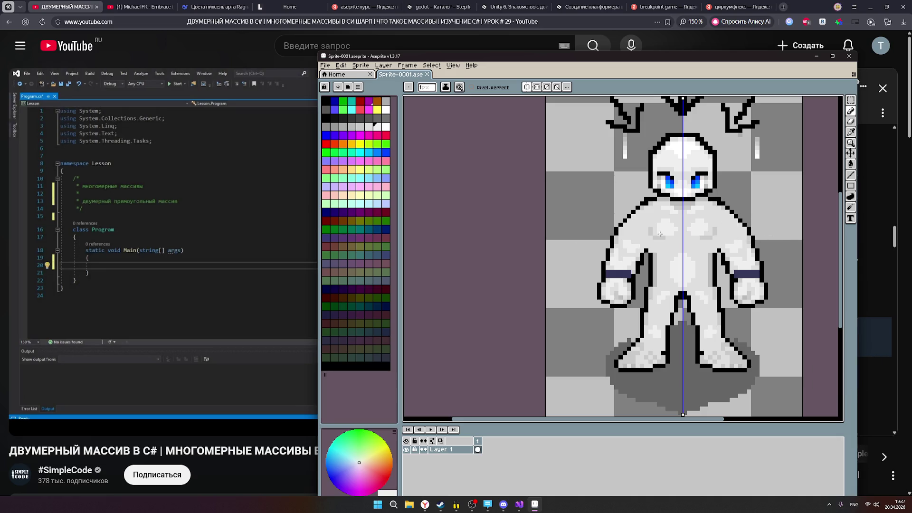
scroll(710, 229, "down", 1)
scroll(710, 230, "up", 1)
scroll(703, 227, "down", 1)
scroll(703, 214, "down", 1)
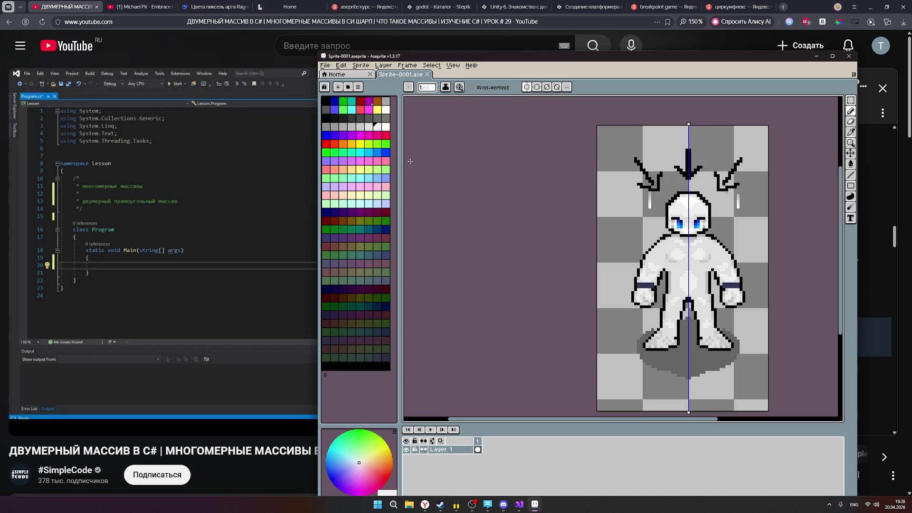
- Draw a small mirrored white arrowhead at the sprite's bottom centre, redoing it once, then return to the YouTube lesson
left_click_drag(685, 389, 688, 410)
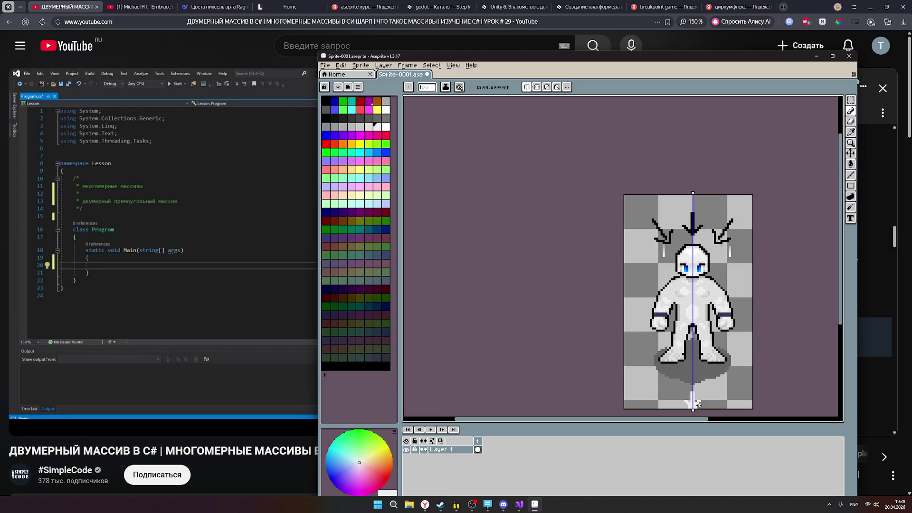
key("ctrl+z")
mouse_move(698, 405)
left_mouse_down()
mouse_move(690, 409)
mouse_move(672, 394)
mouse_move(690, 377)
mouse_move(695, 388)
left_mouse_up()
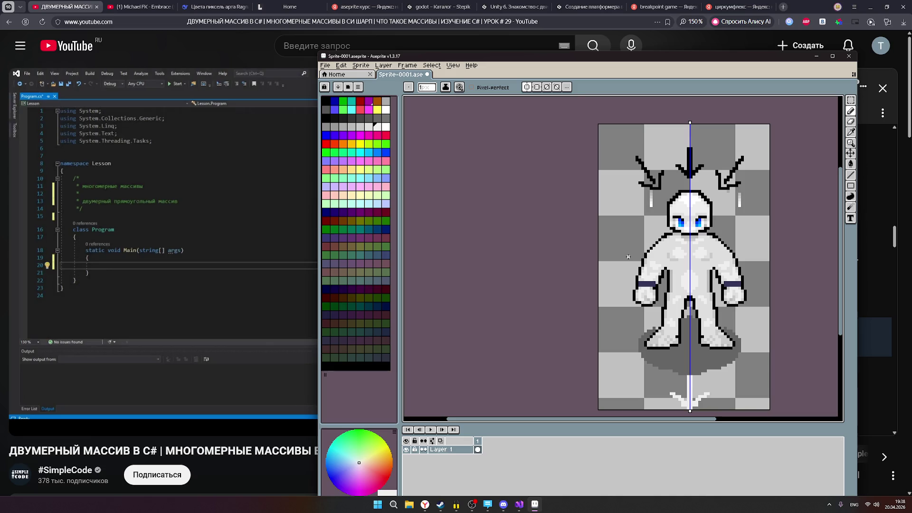
scroll(717, 258, "up", 1)
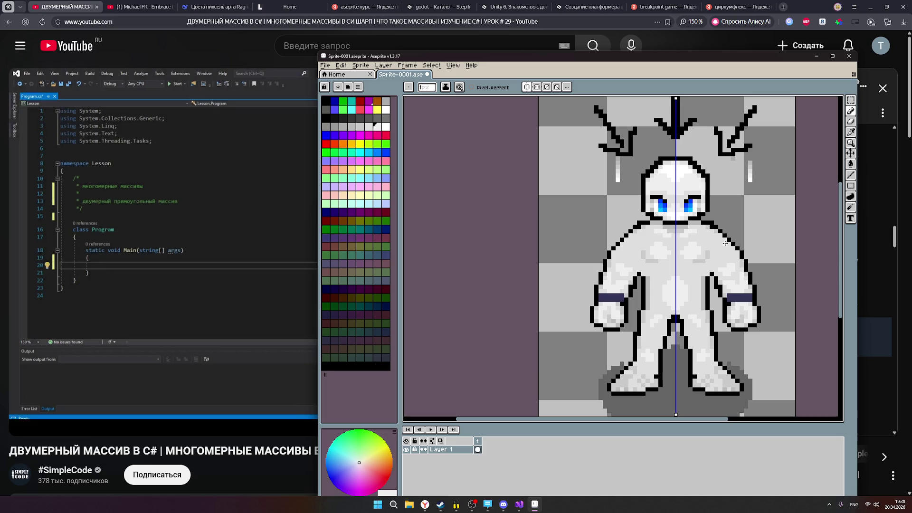
left_click(425, 503)
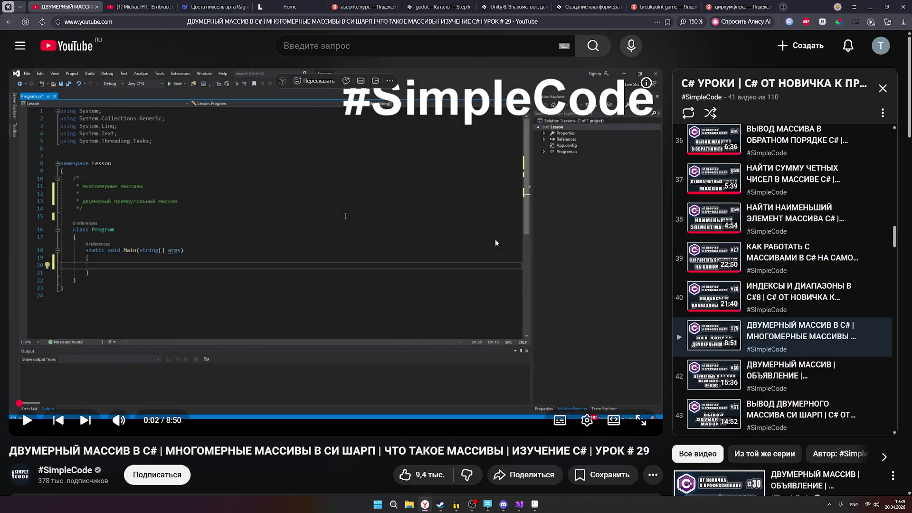
- Resume the paused Michael FK music video and minimize the browser to reveal Aseprite
left_click(140, 7)
left_click(543, 285)
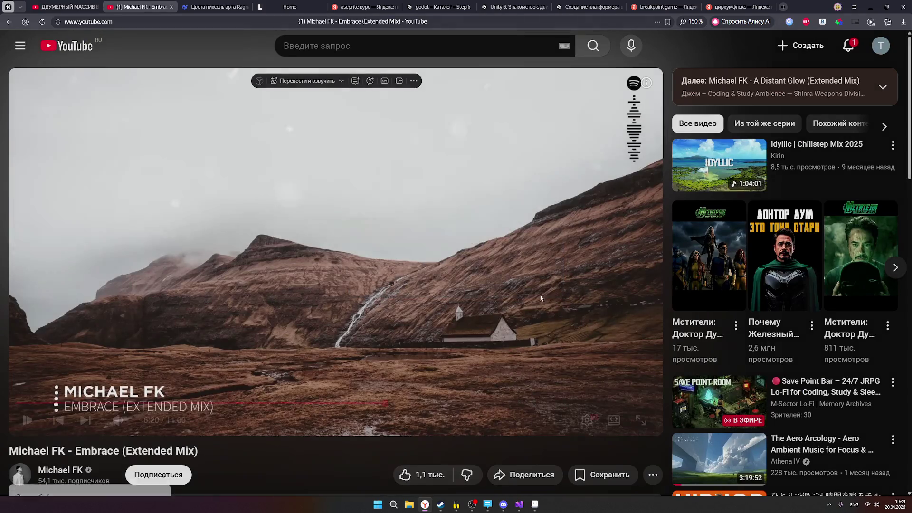
left_click(870, 7)
scroll(721, 236, "down", 2)
scroll(721, 236, "up", 2)
scroll(720, 237, "down", 1)
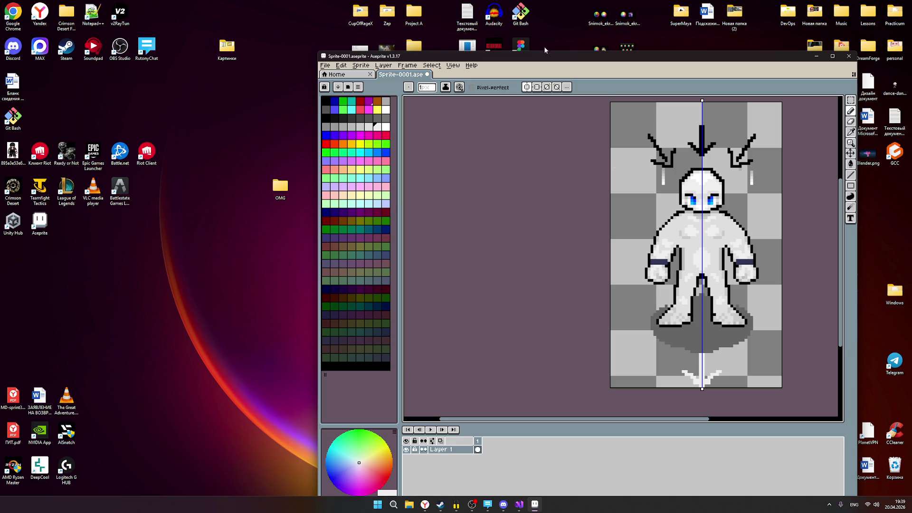
- Nudge the Aseprite window, cycle through move and pencil, and end on the Eraser tool
left_click_drag(546, 60, 520, 56)
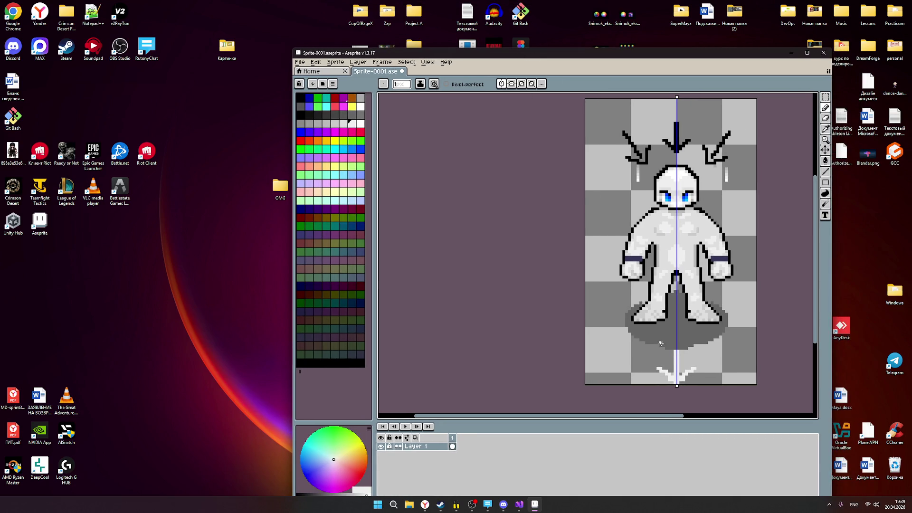
scroll(722, 268, "up", 1)
scroll(722, 267, "down", 2)
scroll(722, 268, "up", 1)
scroll(722, 267, "down", 1)
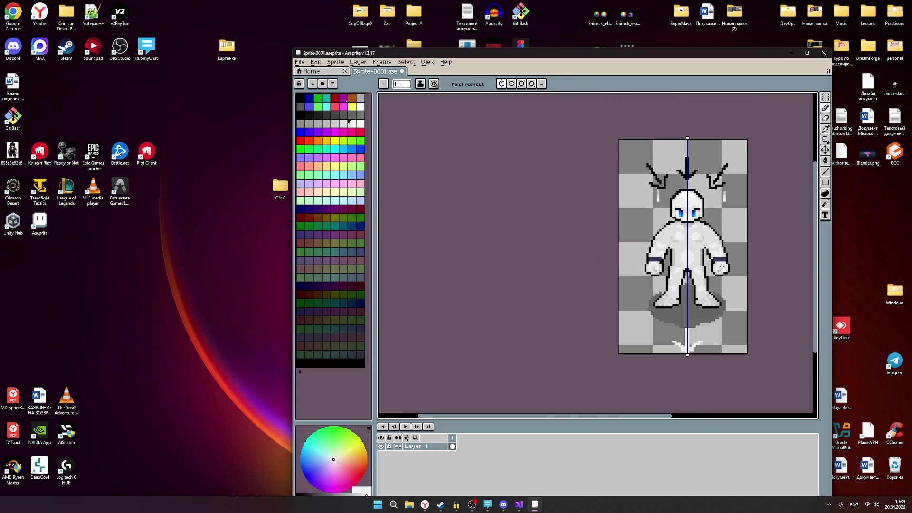
scroll(722, 267, "up", 1)
scroll(722, 267, "down", 1)
scroll(722, 268, "down", 1)
key("v")
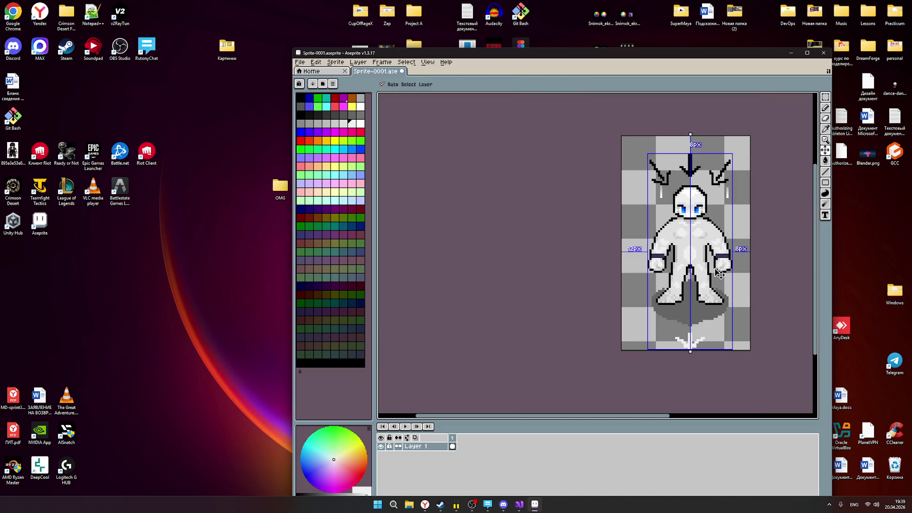
key("b")
scroll(718, 238, "up", 1)
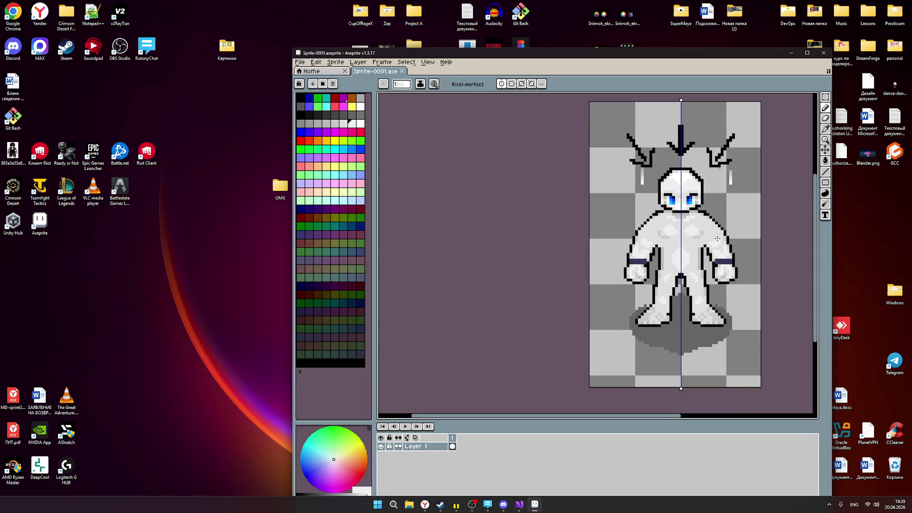
scroll(730, 229, "down", 1)
scroll(713, 200, "down", 1)
scroll(705, 176, "up", 1)
scroll(674, 114, "up", 1)
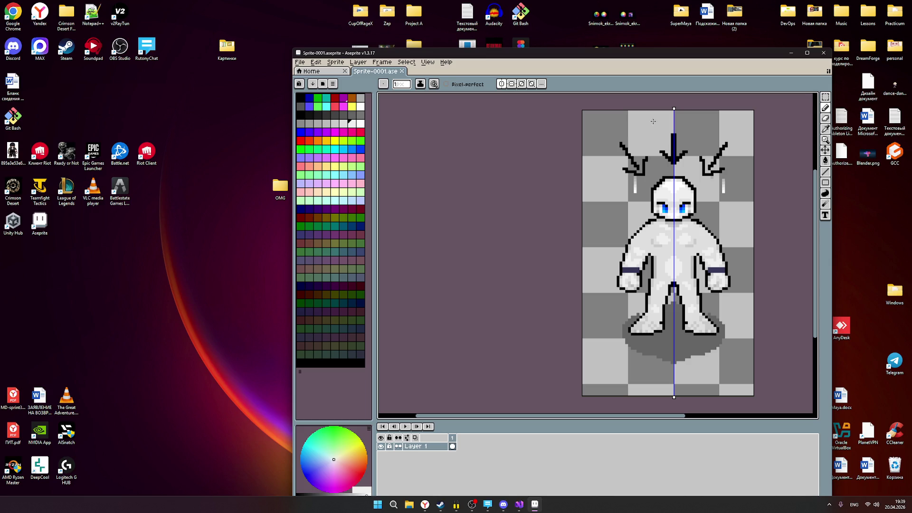
left_click(825, 118)
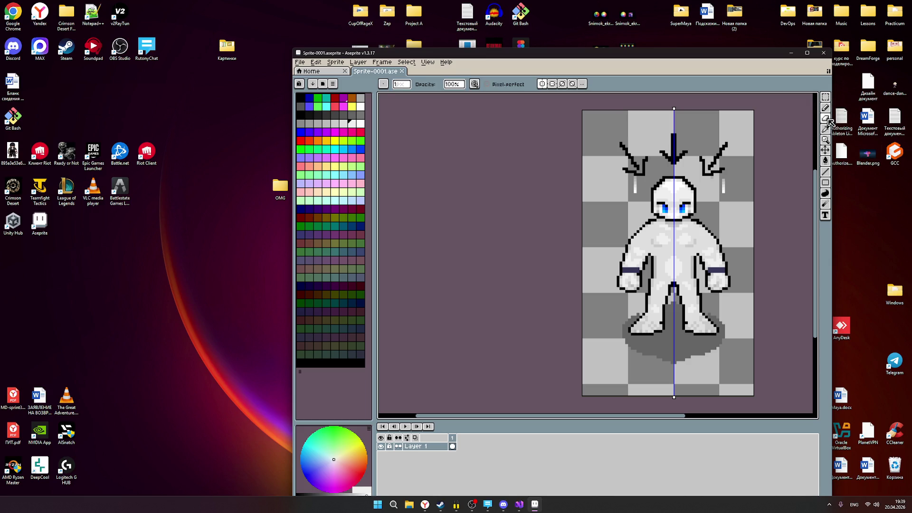
scroll(647, 160, "up", 1)
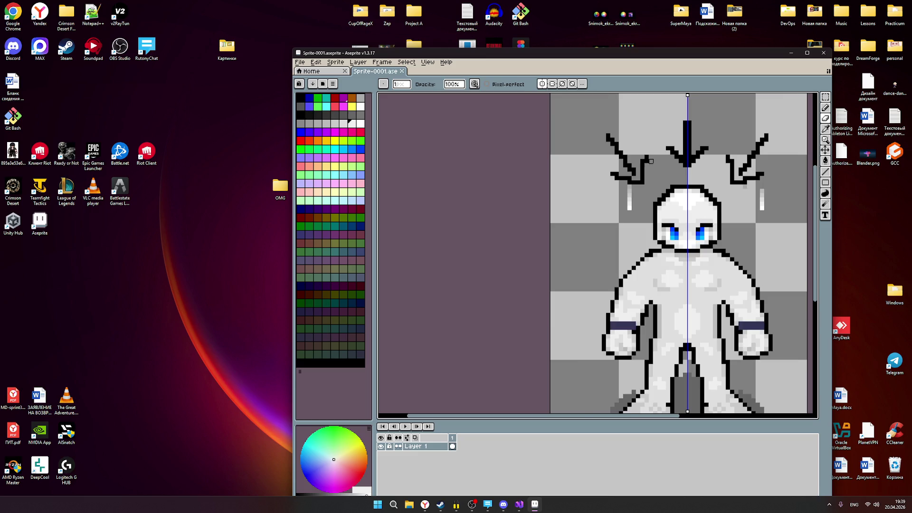
scroll(666, 168, "up", 2)
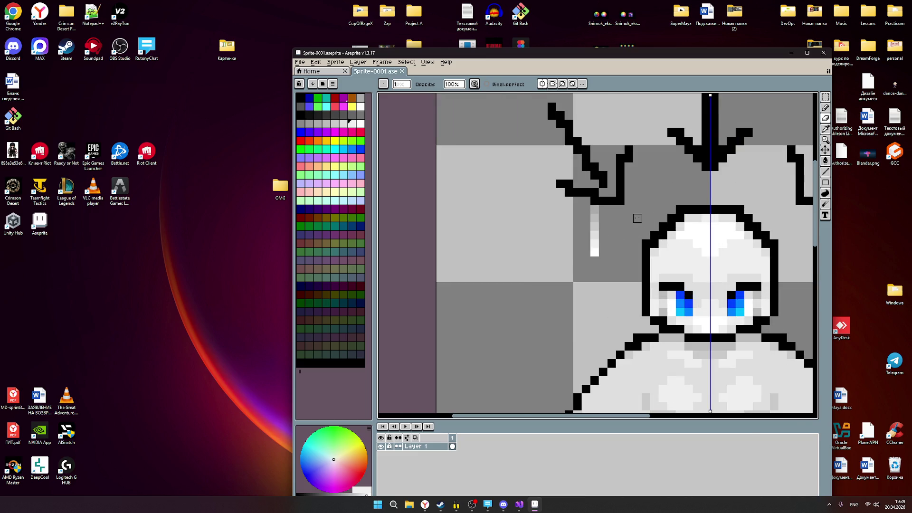
scroll(638, 218, "down", 1)
scroll(756, 195, "down", 1)
scroll(652, 219, "down", 1)
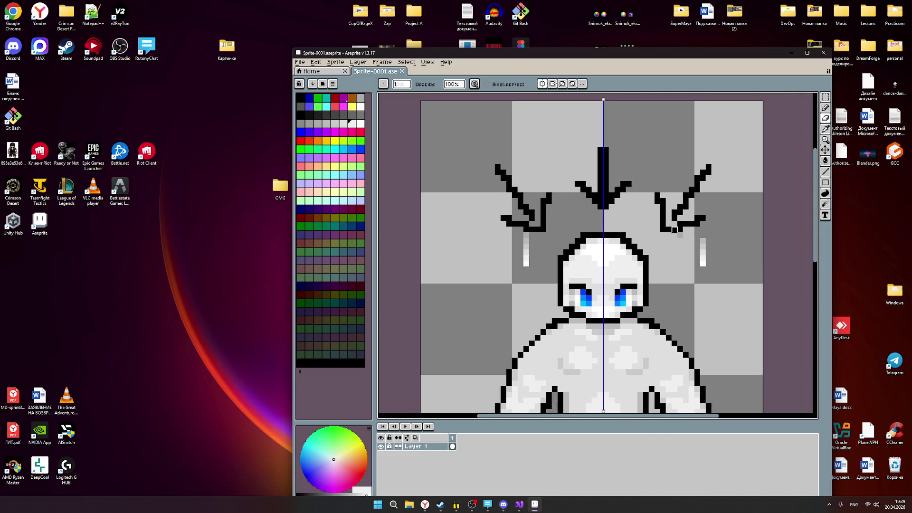
- With symmetry off, erase the drip, both antlers and the arrowhead above the figure's head
left_click(542, 84)
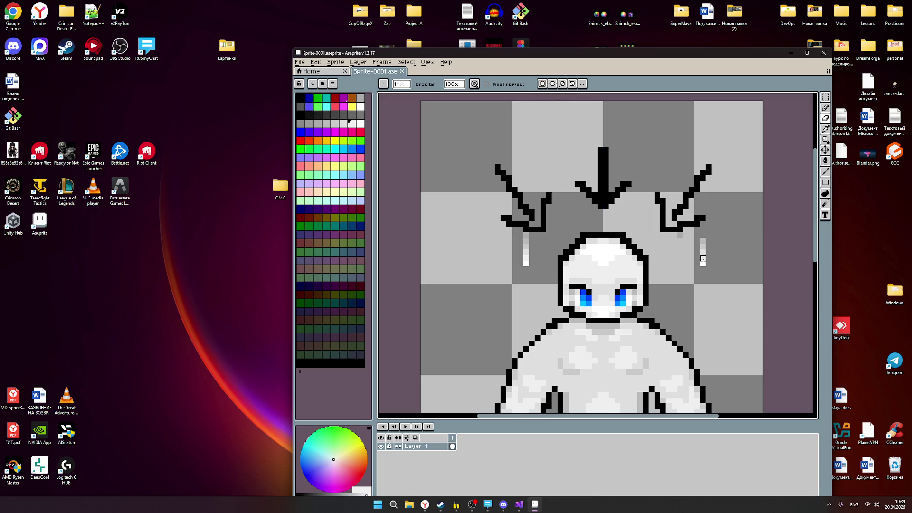
mouse_move(703, 265)
left_mouse_down()
mouse_move(703, 240)
mouse_move(676, 230)
mouse_move(658, 185)
mouse_move(667, 230)
mouse_move(710, 167)
left_mouse_up()
left_click_drag(709, 167, 675, 221)
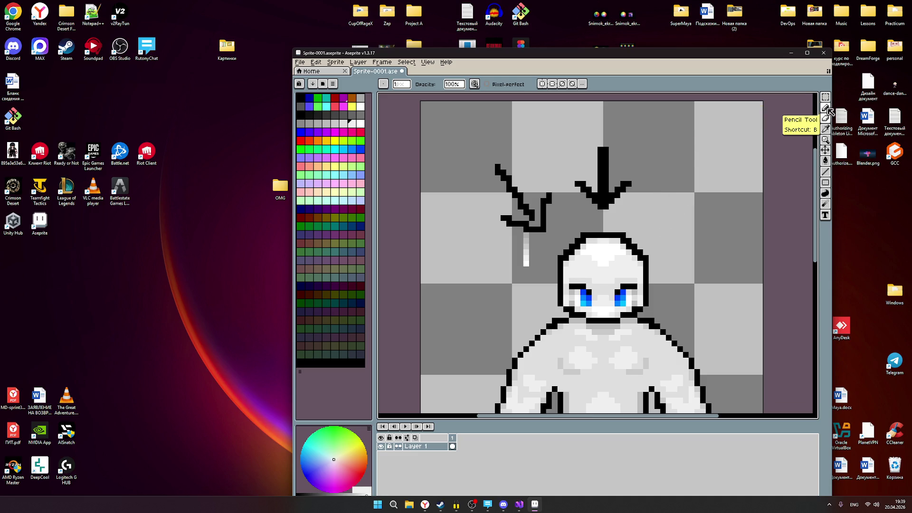
left_click(827, 121)
mouse_move(604, 212)
left_mouse_down()
mouse_move(634, 178)
mouse_move(583, 190)
mouse_move(601, 155)
mouse_move(600, 186)
mouse_move(543, 207)
mouse_move(536, 230)
mouse_move(503, 214)
mouse_move(535, 212)
mouse_move(499, 178)
left_mouse_up()
scroll(701, 184, "down", 1)
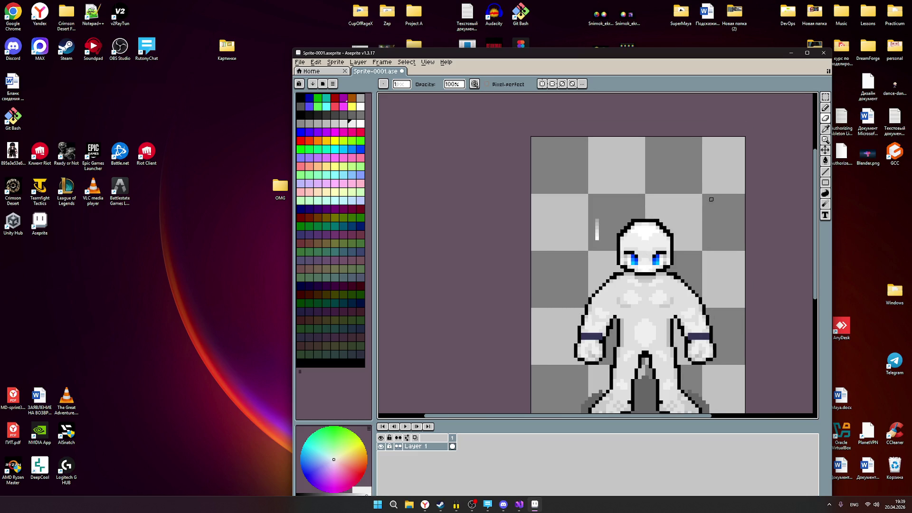
scroll(709, 199, "down", 1)
scroll(686, 257, "up", 2)
scroll(686, 257, "down", 1)
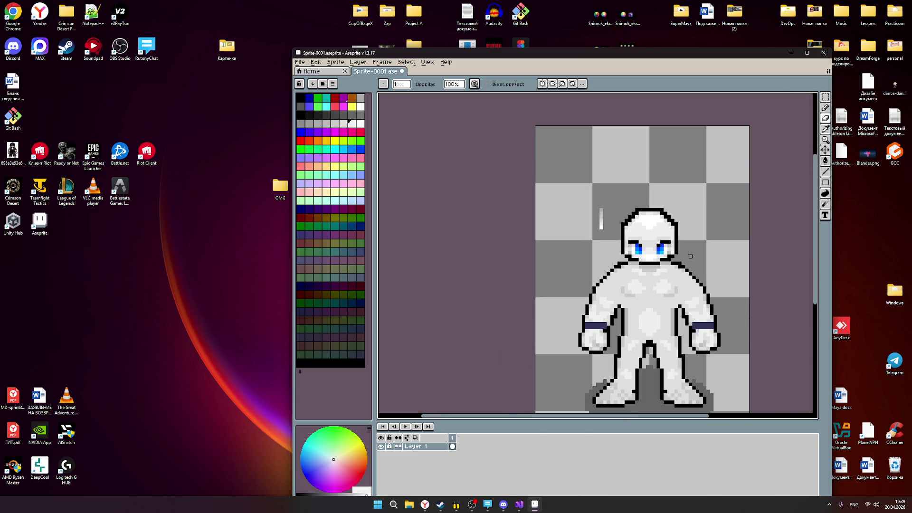
scroll(689, 255, "up", 2)
scroll(686, 250, "up", 1)
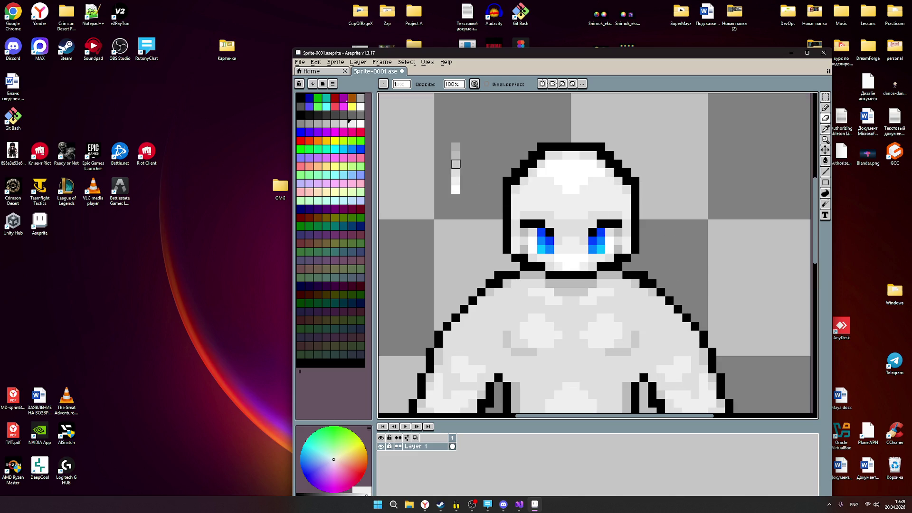
scroll(686, 230, "down", 1)
scroll(680, 236, "down", 1)
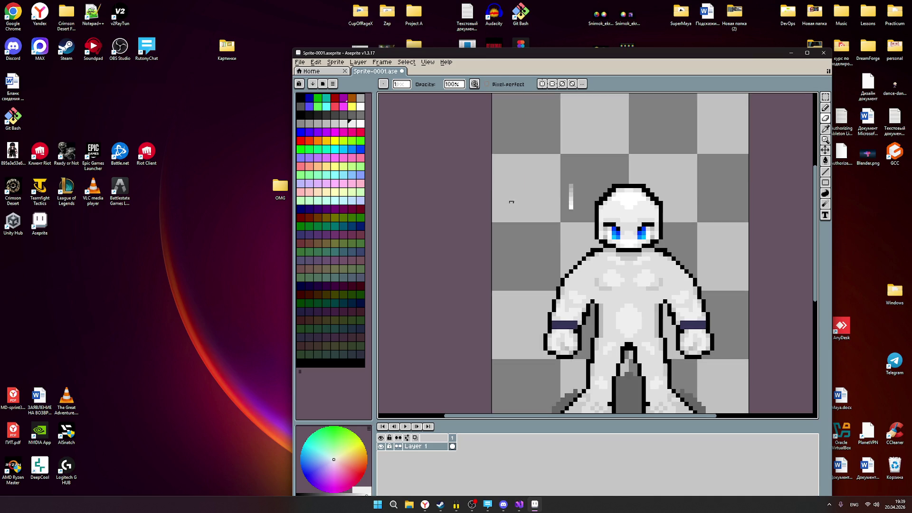
scroll(583, 202, "up", 2)
scroll(608, 228, "down", 1)
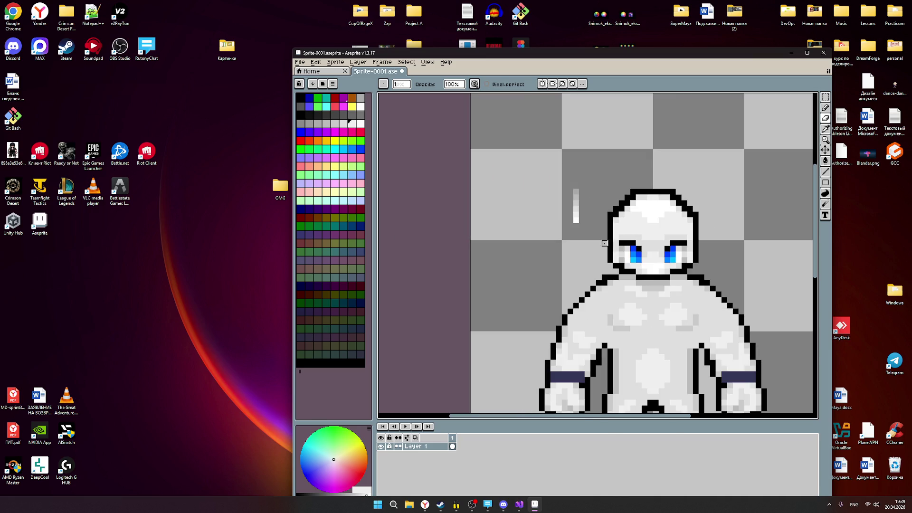
scroll(604, 243, "up", 1)
scroll(549, 236, "up", 1)
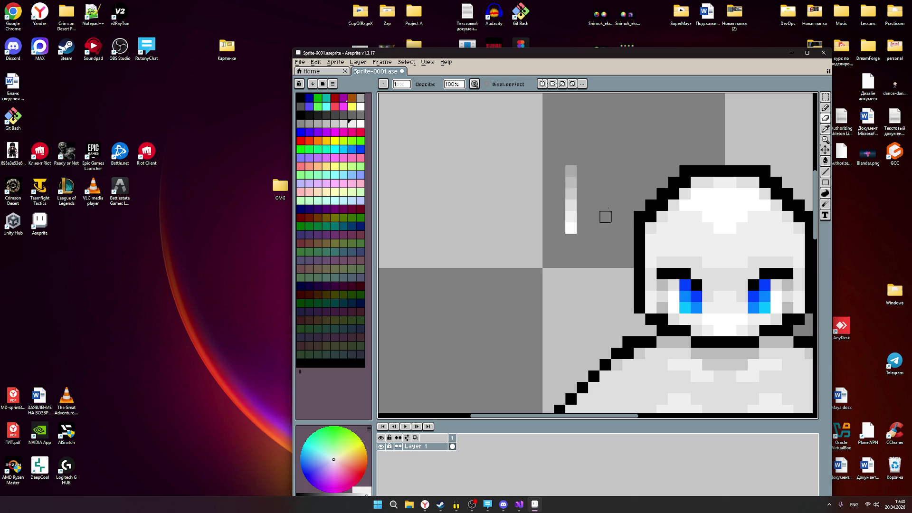
scroll(732, 252, "down", 1)
scroll(748, 283, "down", 1)
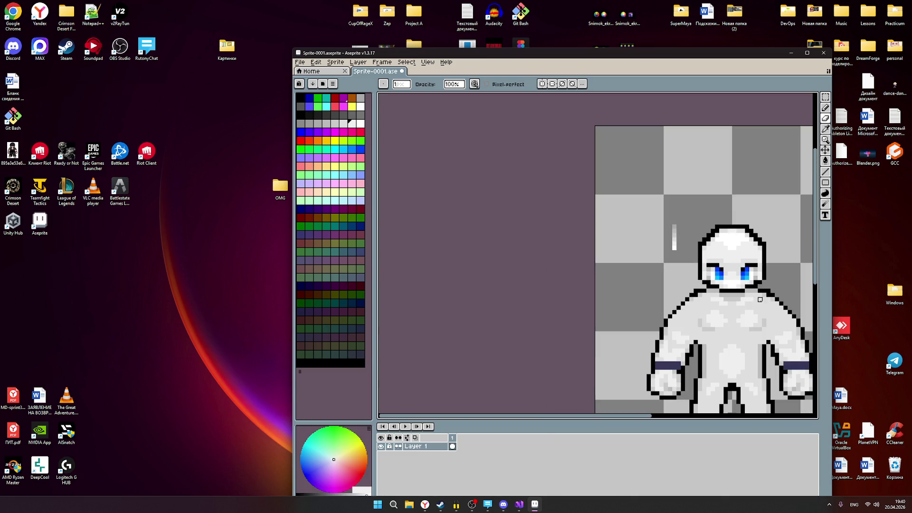
scroll(760, 299, "up", 1)
scroll(760, 286, "down", 1)
scroll(741, 274, "up", 1)
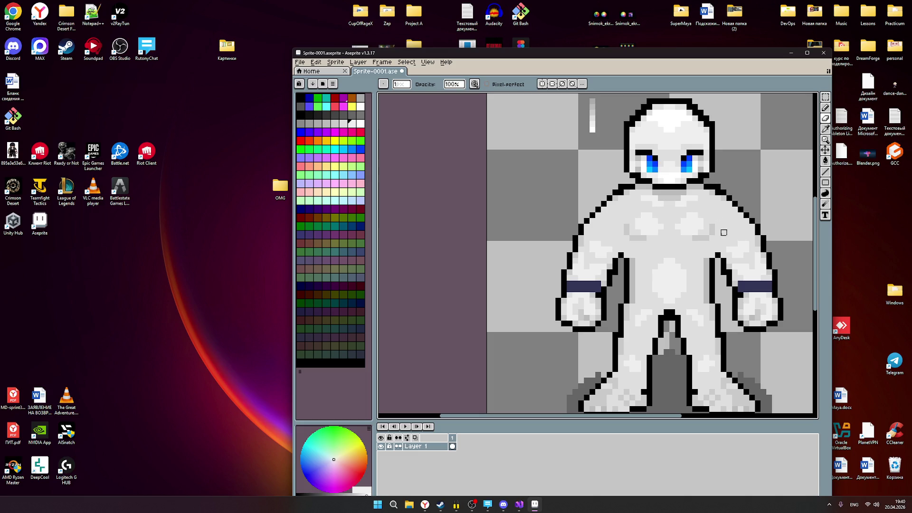
scroll(713, 254, "down", 1)
scroll(683, 264, "down", 1)
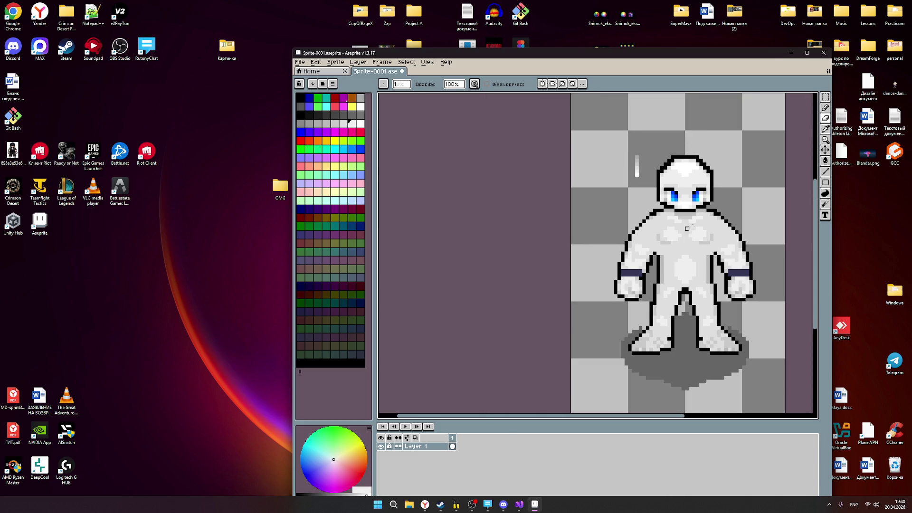
scroll(694, 253, "up", 1)
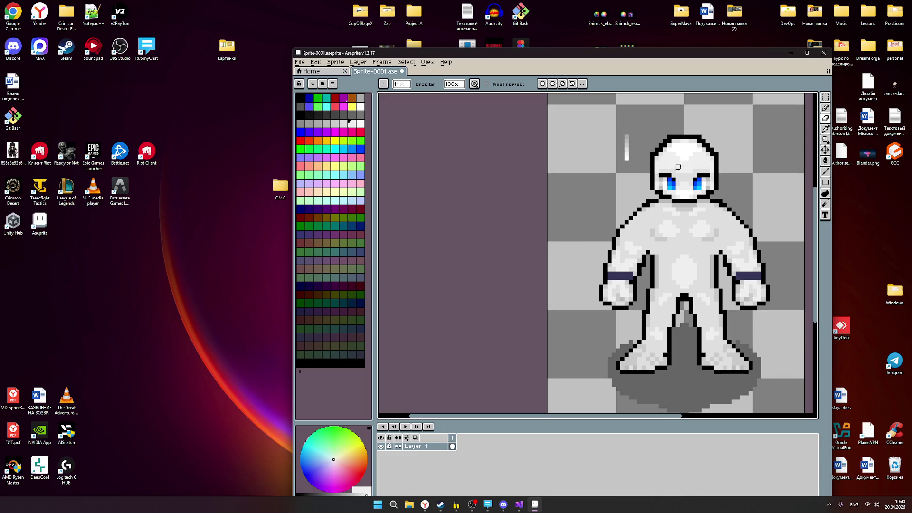
scroll(713, 200, "up", 1)
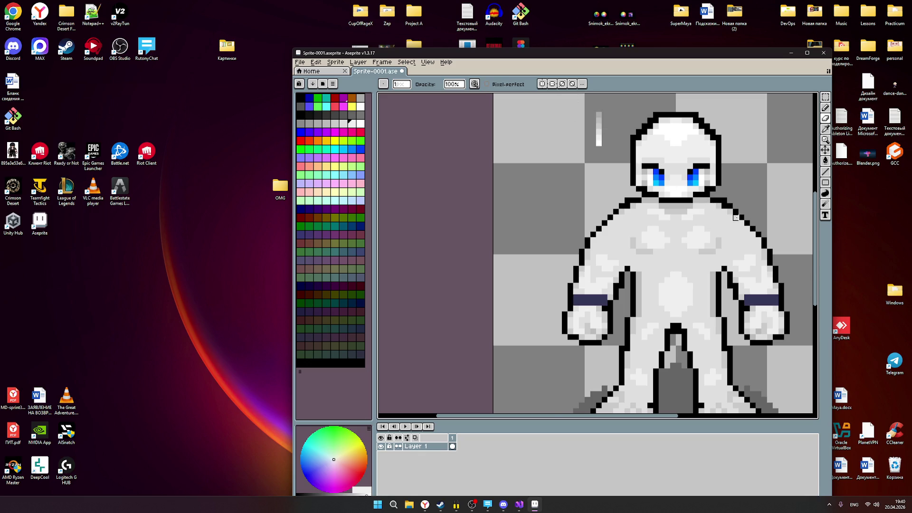
scroll(732, 221, "down", 2)
scroll(744, 236, "up", 1)
scroll(746, 237, "down", 1)
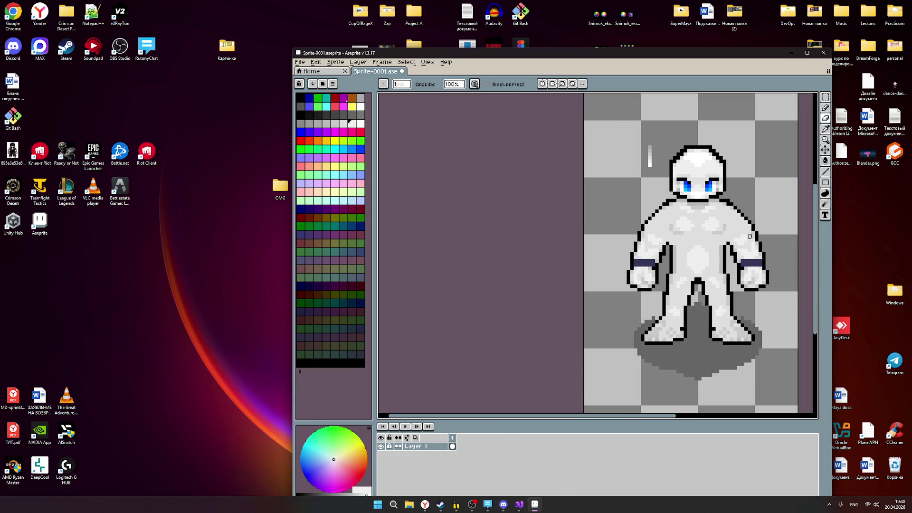
scroll(748, 240, "up", 1)
scroll(749, 241, "down", 1)
scroll(710, 289, "up", 1)
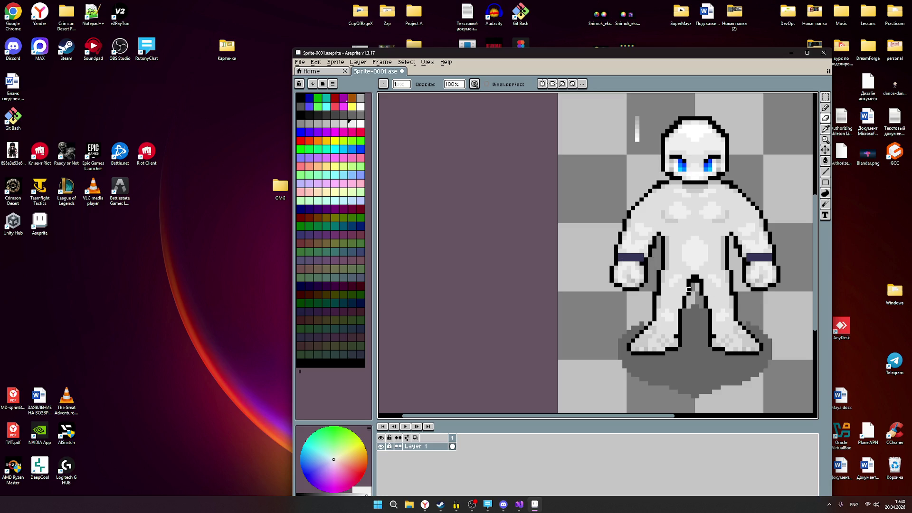
scroll(758, 265, "down", 1)
scroll(692, 254, "up", 1)
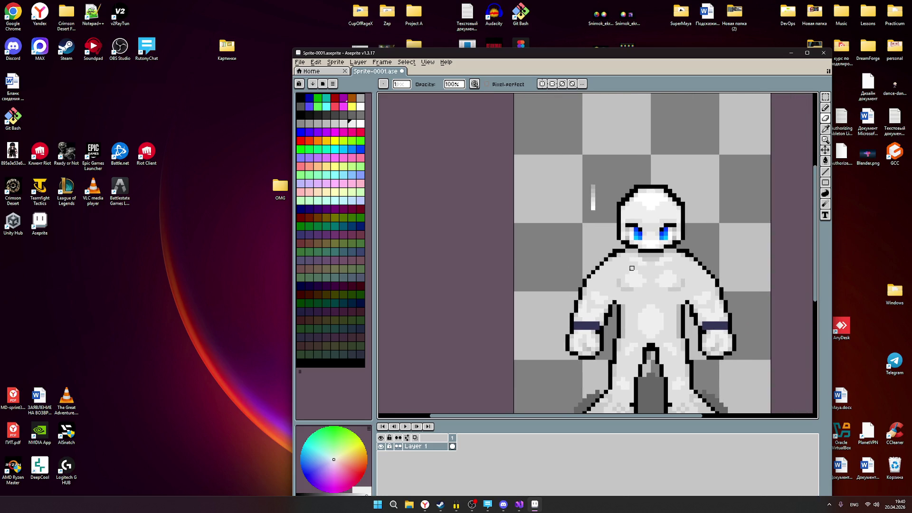
scroll(701, 275, "down", 1)
scroll(702, 274, "up", 1)
- Briefly unmaximize and minimize the browser, show Aseprite's preset palette list, then bring OBS forward
left_click(431, 505)
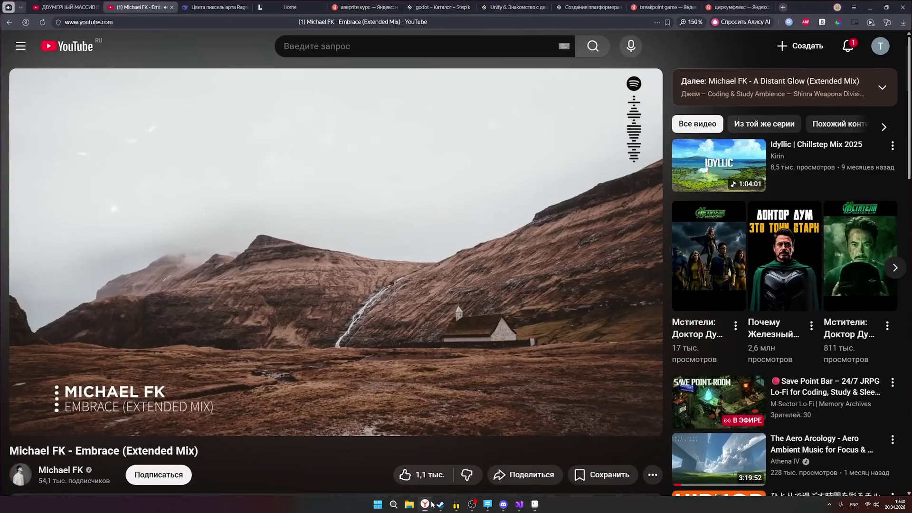
left_click(883, 11)
left_click(842, 39)
scroll(665, 299, "down", 1)
scroll(678, 275, "up", 1)
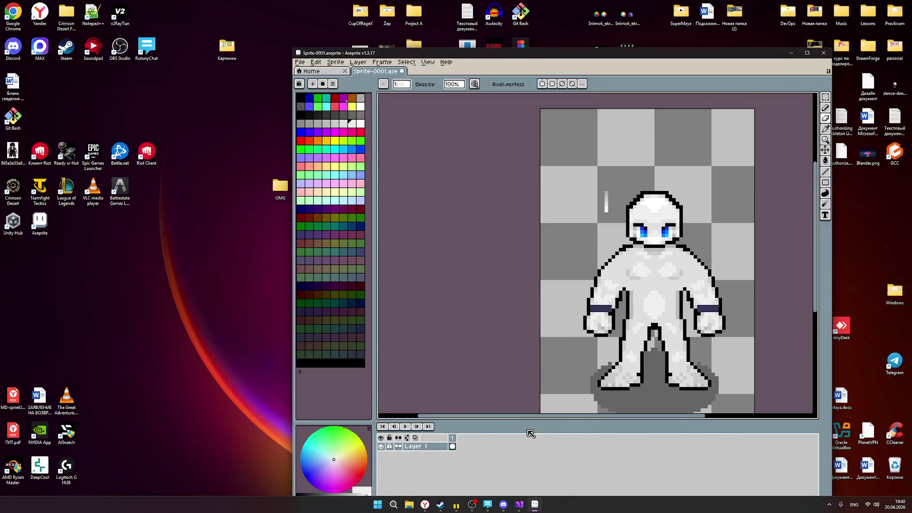
left_click(324, 84)
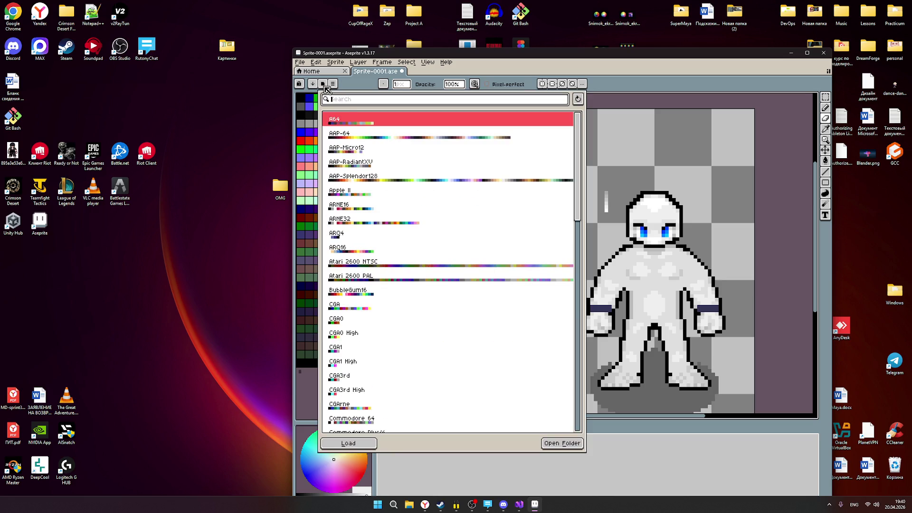
left_click(472, 504)
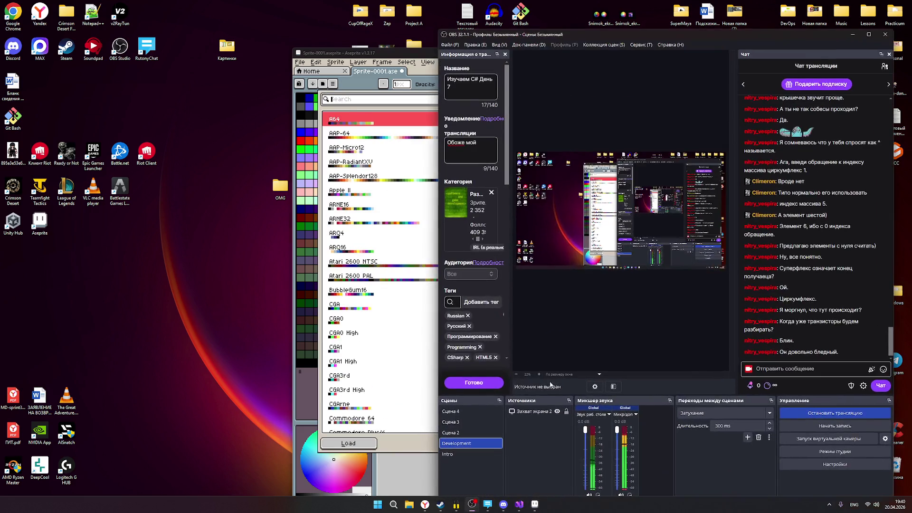
- Clear the stream category and set it to Искусство using Russian input
left_click(490, 194)
key("alt+shift")
type("Иску")
left_click(474, 217)
- Peek at the chat users list, then select the whole stream title 'Изучаем C# День 7' for editing
left_click(885, 65)
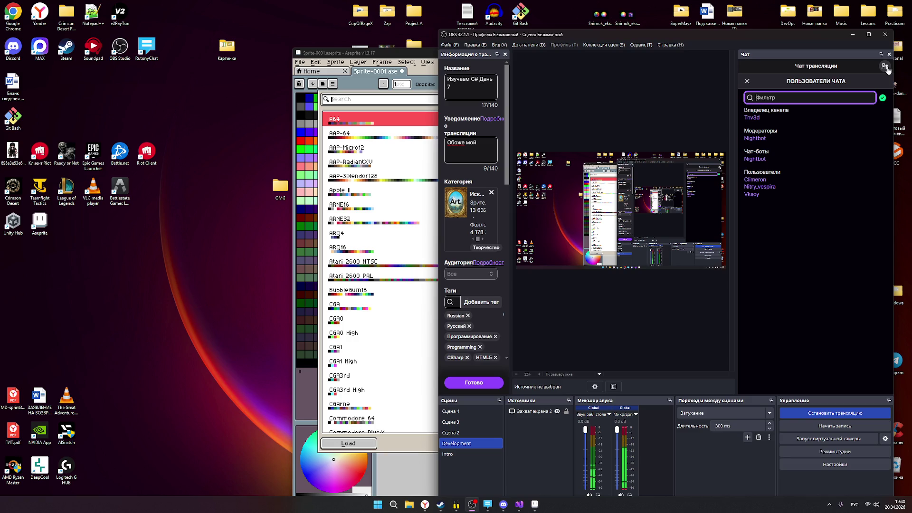
left_click(884, 65)
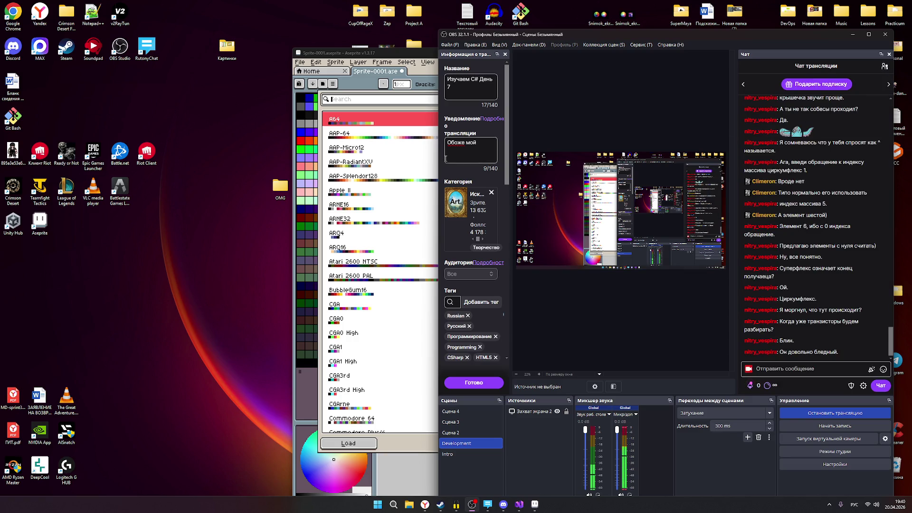
left_click(466, 86)
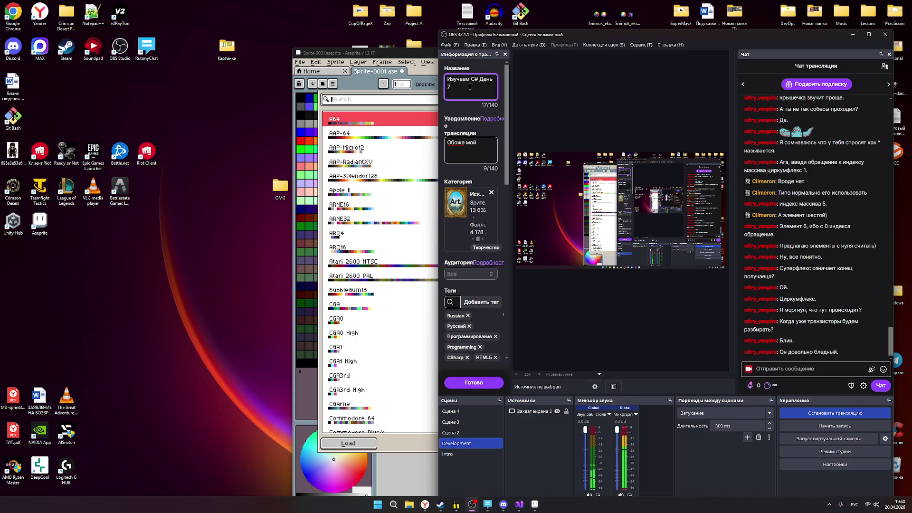
left_click_drag(470, 87, 422, 78)
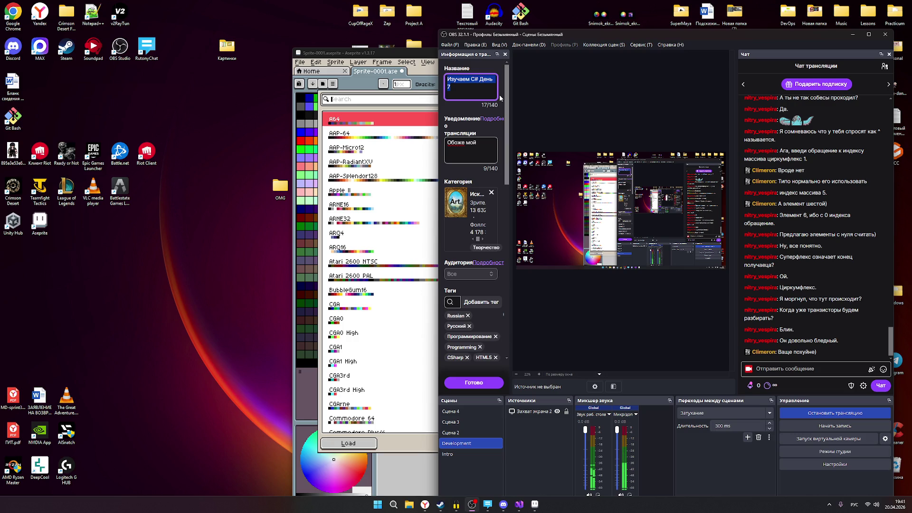
- Replace the title with the new one beginning 'Пиксель А', save the stream info with Готово, and minimize OBS
key("BackSpace")
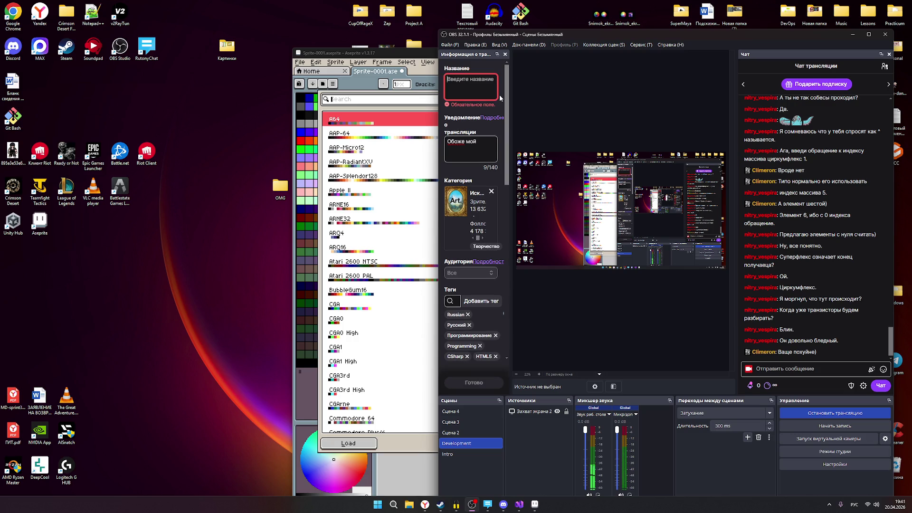
type("Р")
key("BackSpace")
type("Пиксель Арт")
left_click(473, 383)
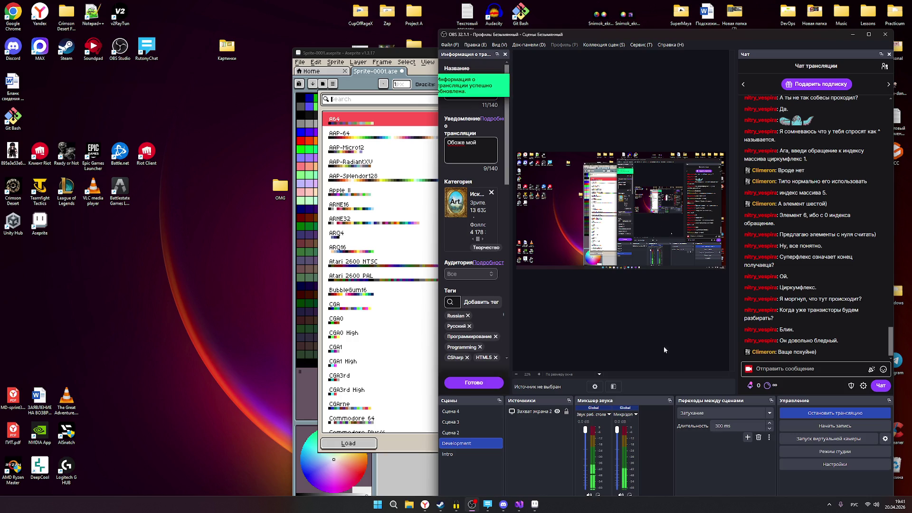
left_click(853, 34)
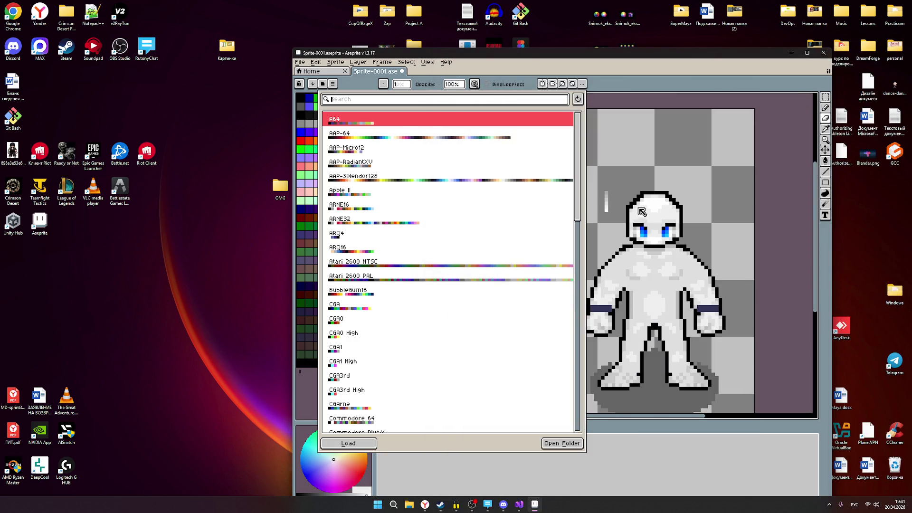
- Move the Aseprite window left and maximize it with the preset palette list still open
left_click_drag(723, 55, 643, 66)
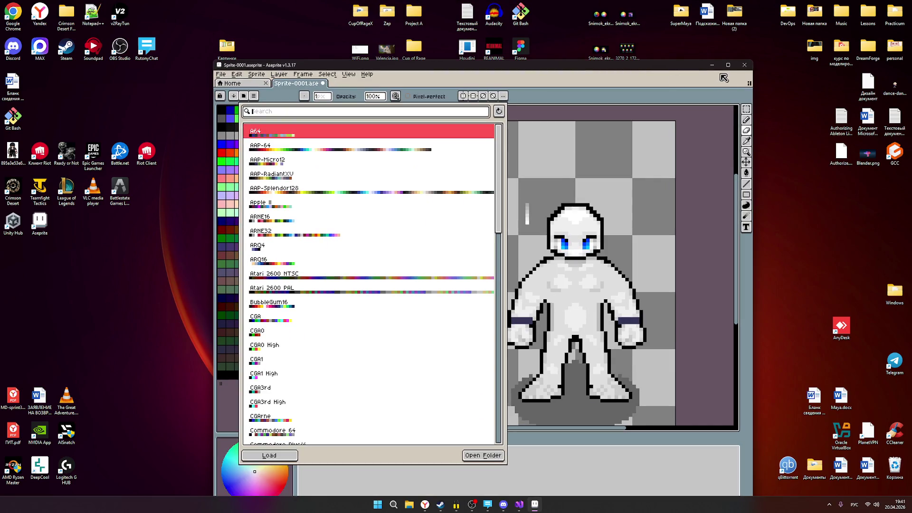
left_click(726, 65)
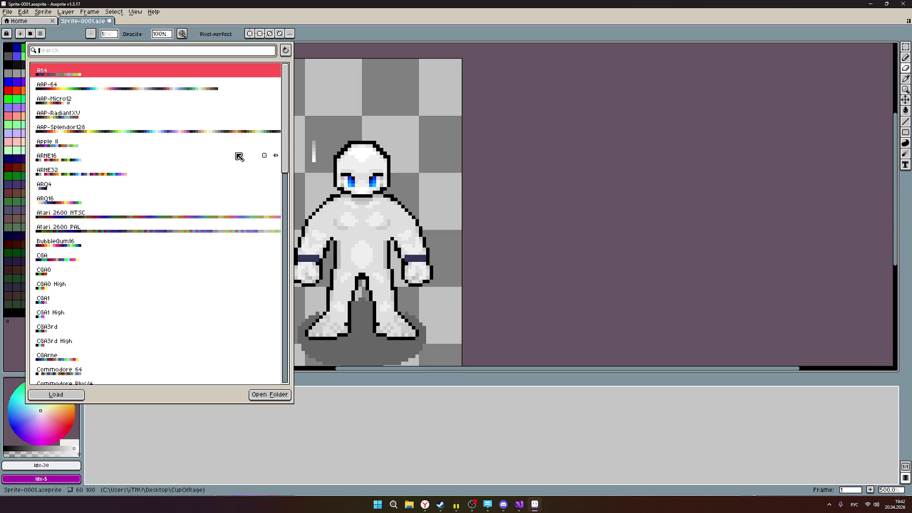
scroll(221, 133, "down", 2)
scroll(225, 196, "down", 2)
scroll(214, 210, "down", 5)
scroll(195, 257, "down", 3)
scroll(195, 267, "down", 3)
scroll(195, 271, "down", 2)
scroll(141, 256, "down", 2)
scroll(141, 256, "up", 1)
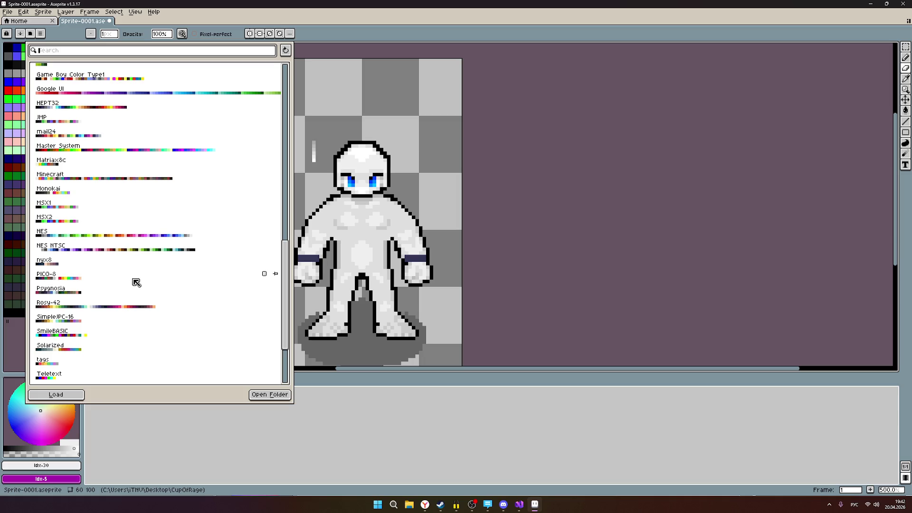
scroll(98, 258, "down", 2)
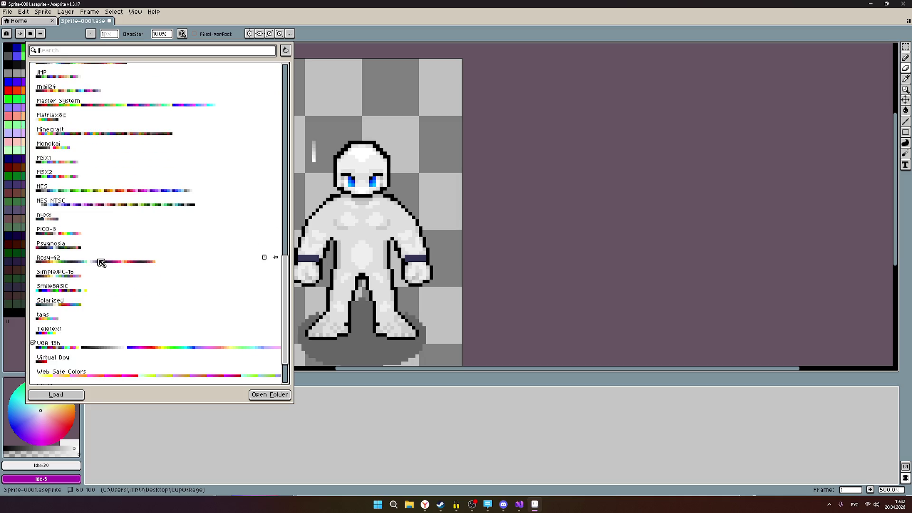
scroll(101, 263, "down", 2)
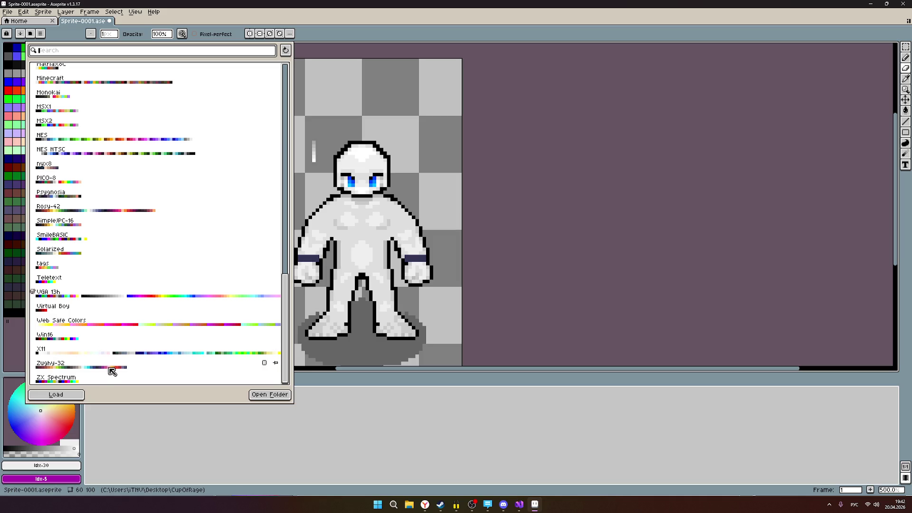
scroll(95, 375, "up", 1)
scroll(94, 375, "up", 1)
scroll(95, 375, "up", 2)
scroll(95, 375, "up", 2)
scroll(95, 375, "up", 1)
scroll(95, 375, "up", 1)
scroll(94, 375, "up", 1)
scroll(95, 374, "up", 1)
scroll(95, 375, "up", 1)
scroll(94, 374, "up", 1)
scroll(95, 376, "up", 1)
scroll(95, 375, "up", 1)
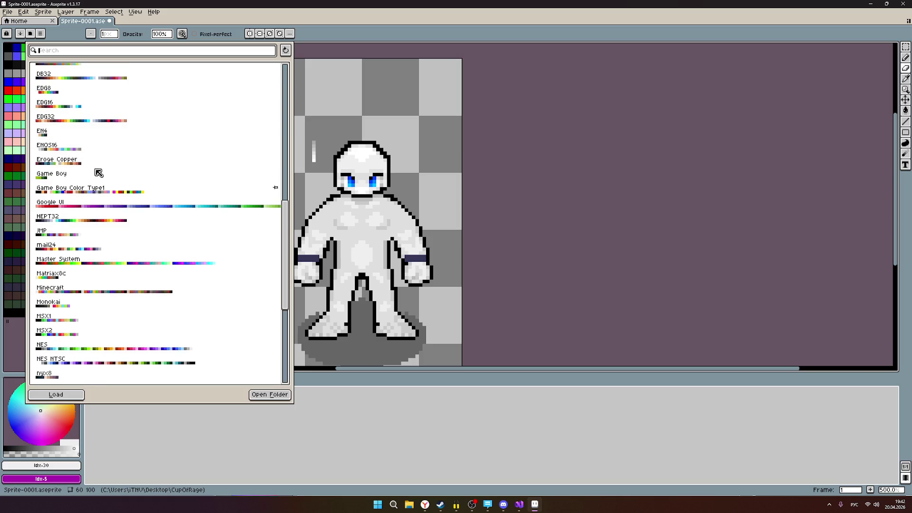
- Consider the EDG32 preset, settle on Google UI, and reveal the palette files folder
left_click(69, 123)
scroll(101, 157, "up", 1)
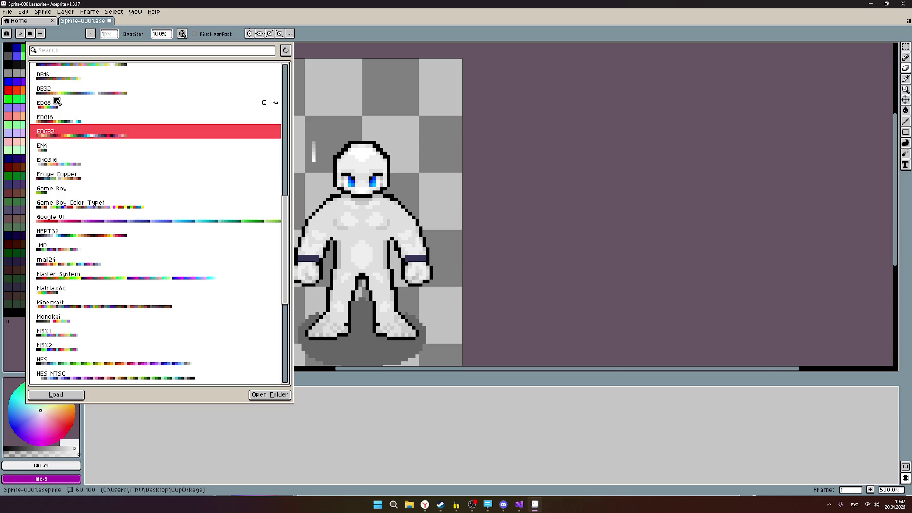
scroll(57, 104, "up", 2)
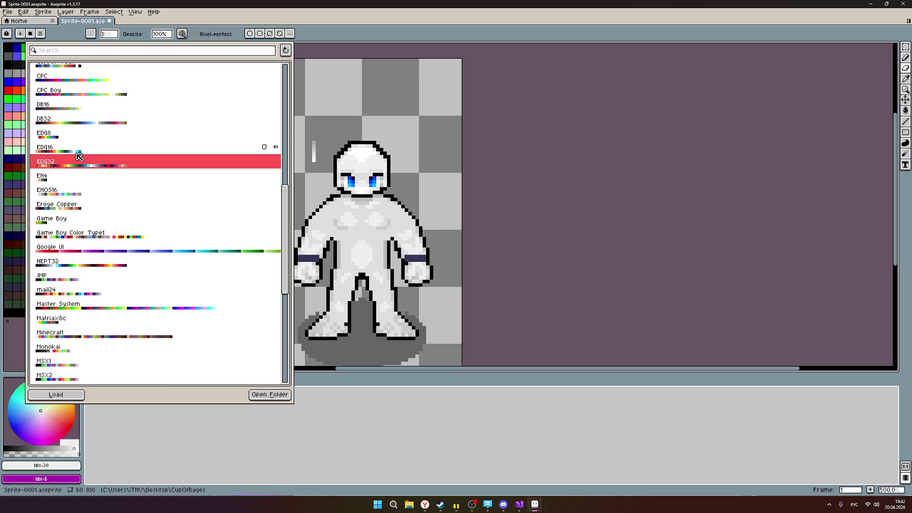
scroll(80, 160, "up", 1)
scroll(92, 178, "up", 2)
scroll(100, 182, "up", 2)
scroll(101, 180, "up", 2)
scroll(97, 177, "up", 3)
scroll(93, 180, "up", 3)
scroll(82, 181, "up", 2)
scroll(80, 181, "down", 3)
scroll(81, 178, "down", 2)
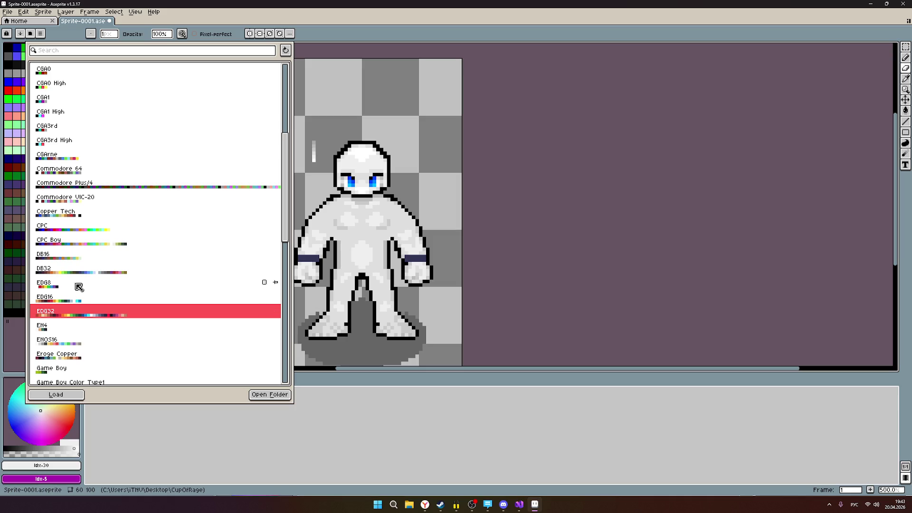
scroll(76, 276, "up", 1)
scroll(84, 253, "up", 6)
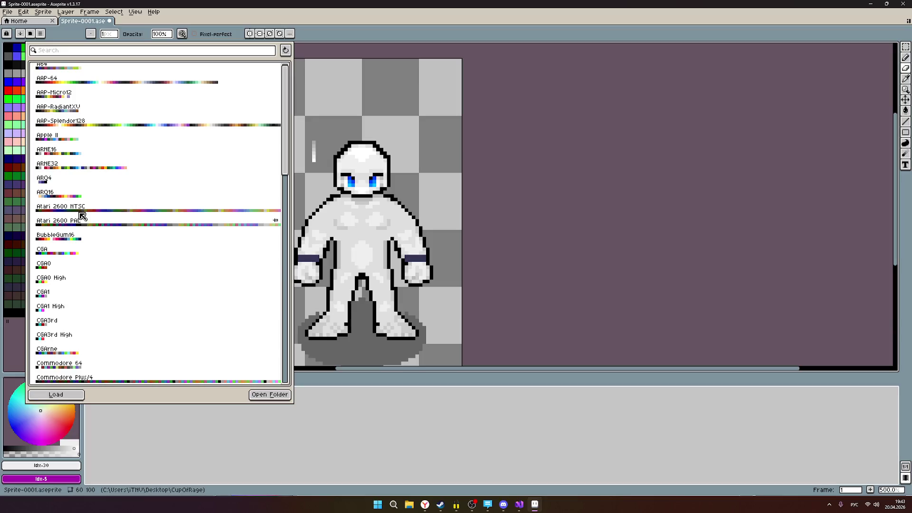
scroll(91, 118, "up", 1)
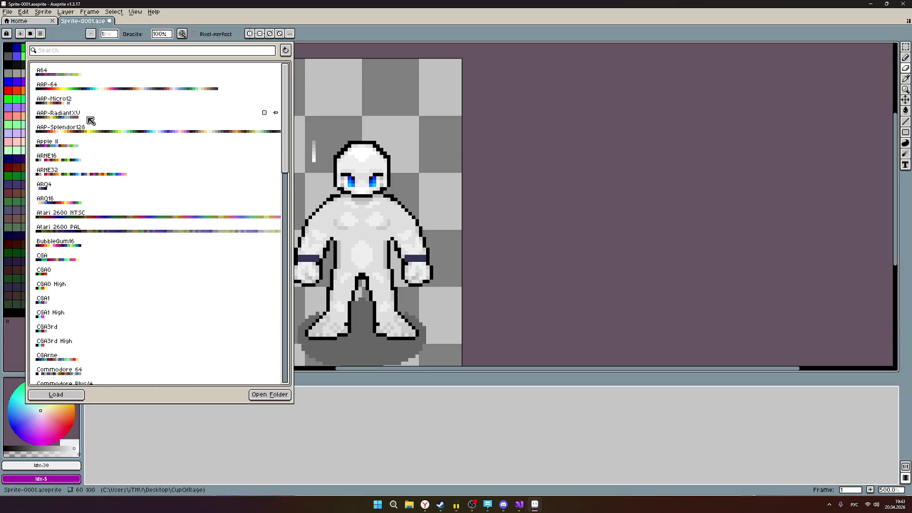
scroll(172, 335, "down", 2)
scroll(172, 334, "down", 5)
left_click(171, 334)
scroll(171, 335, "down", 2)
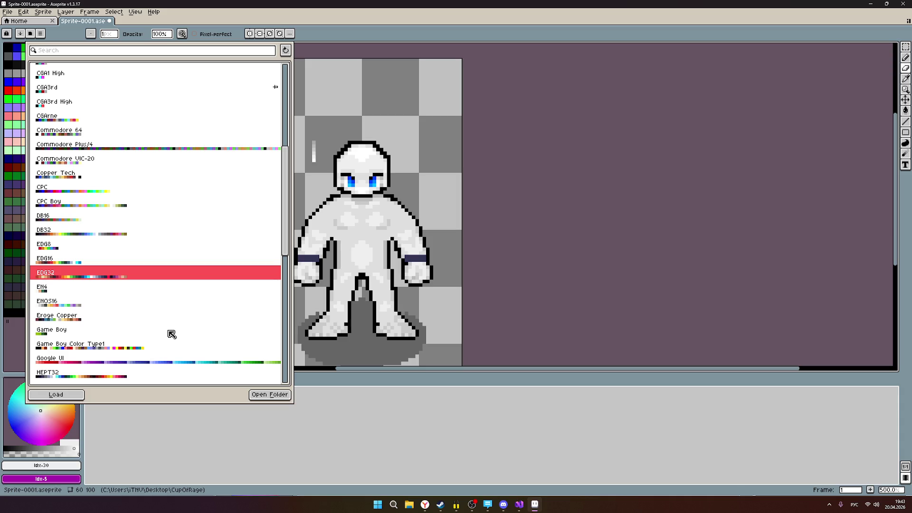
scroll(171, 335, "down", 1)
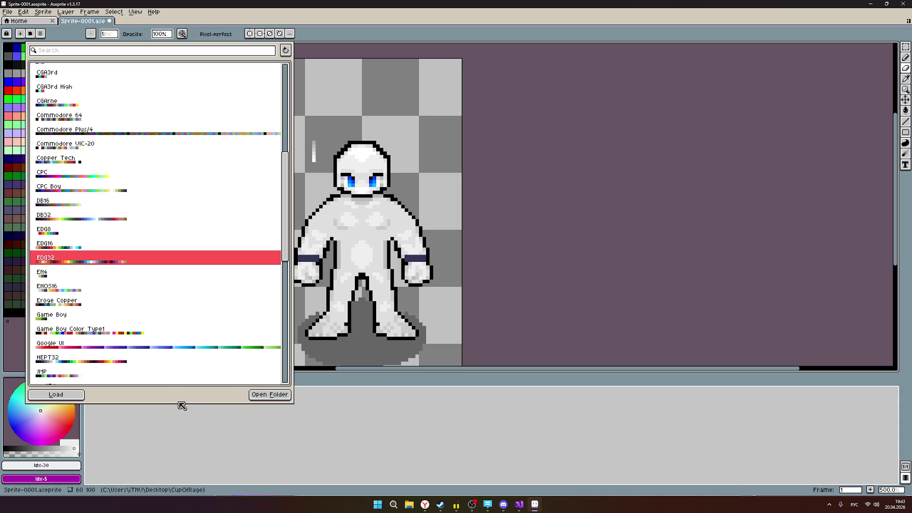
scroll(132, 365, "down", 2)
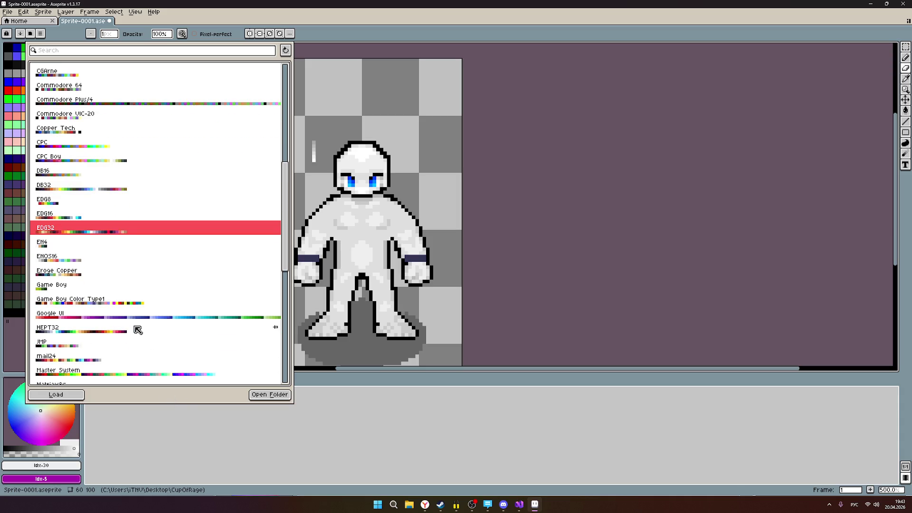
left_click(74, 319)
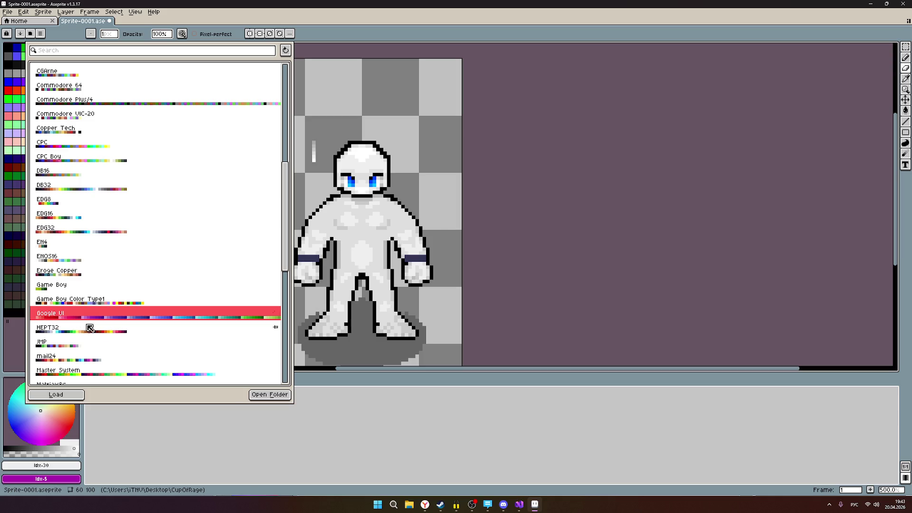
left_click(259, 398)
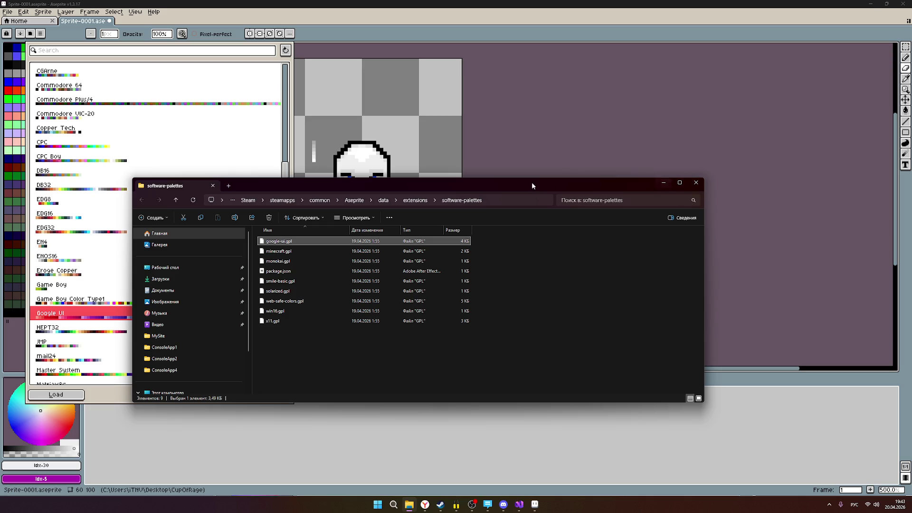
- Move the Explorer window aside and load the Google UI palette into the swatches
left_click_drag(465, 186, 623, 213)
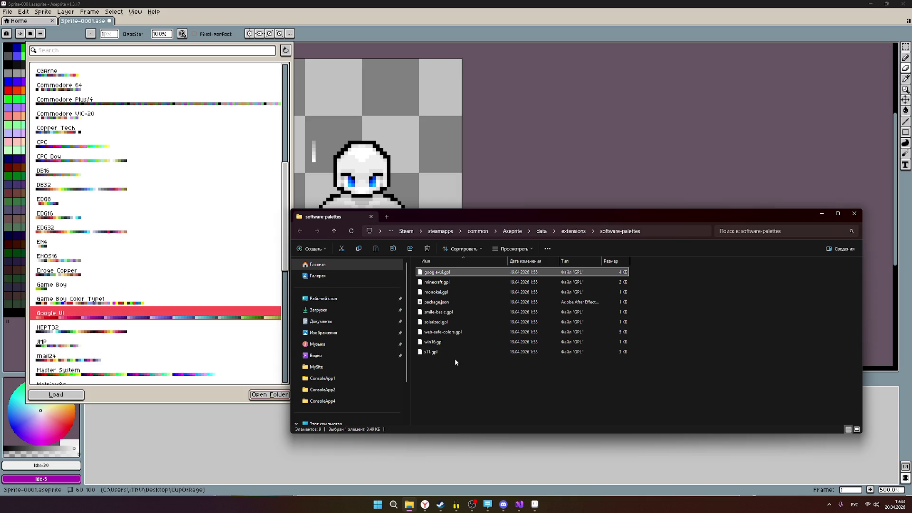
left_click(72, 396)
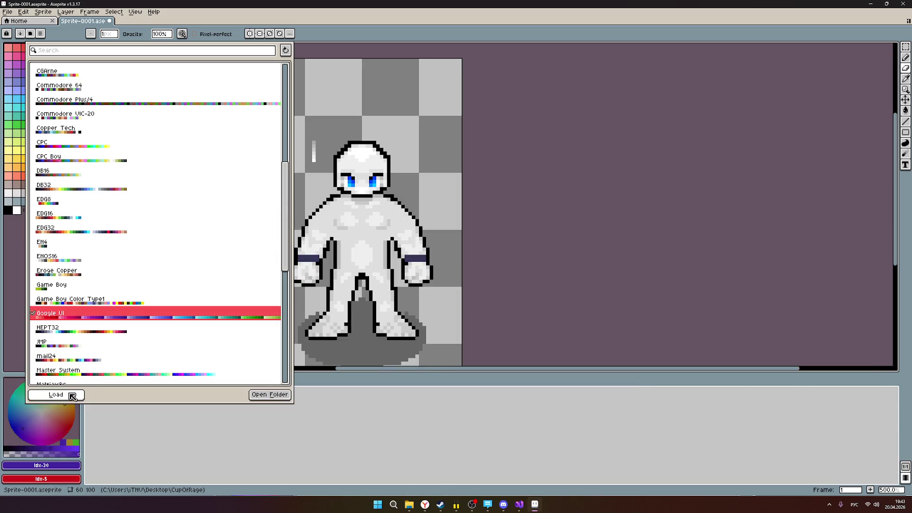
- Close the presets popup to view the sprite with the new palette, then bring the browser forward
left_click(207, 463)
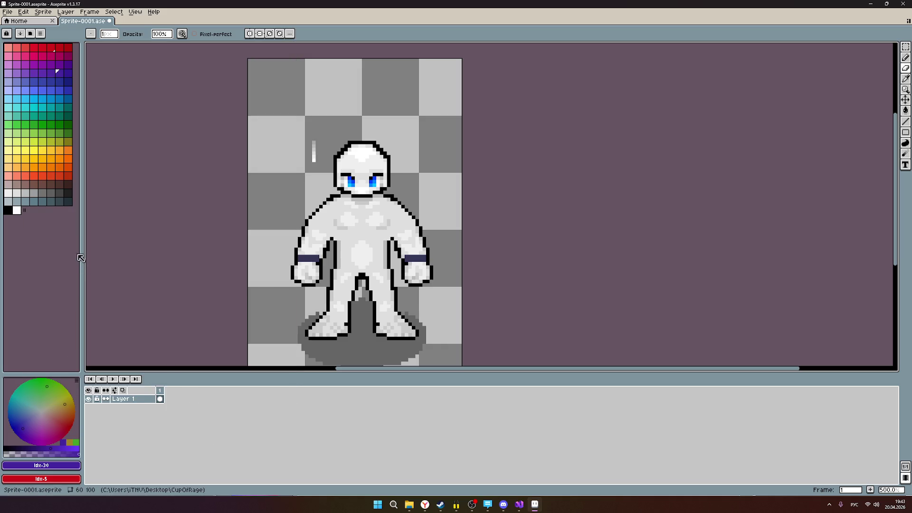
scroll(327, 206, "up", 1)
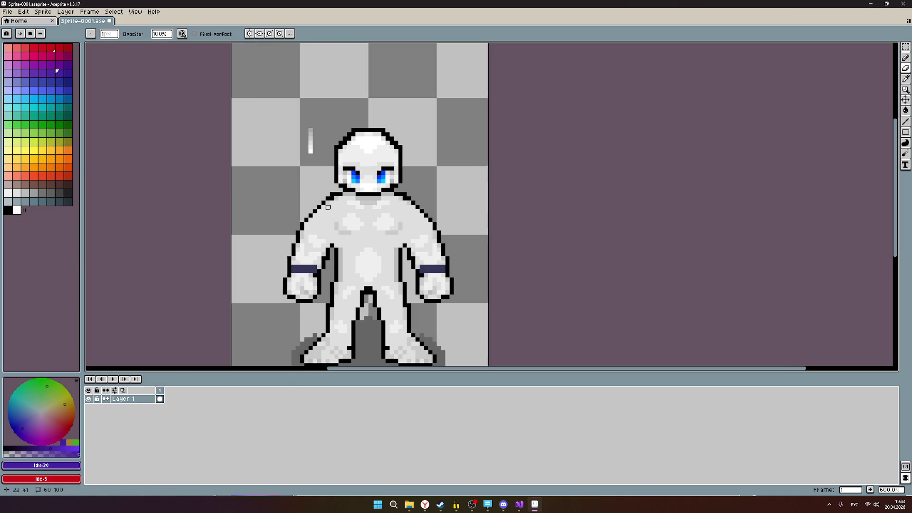
scroll(312, 207, "up", 1)
scroll(203, 217, "down", 1)
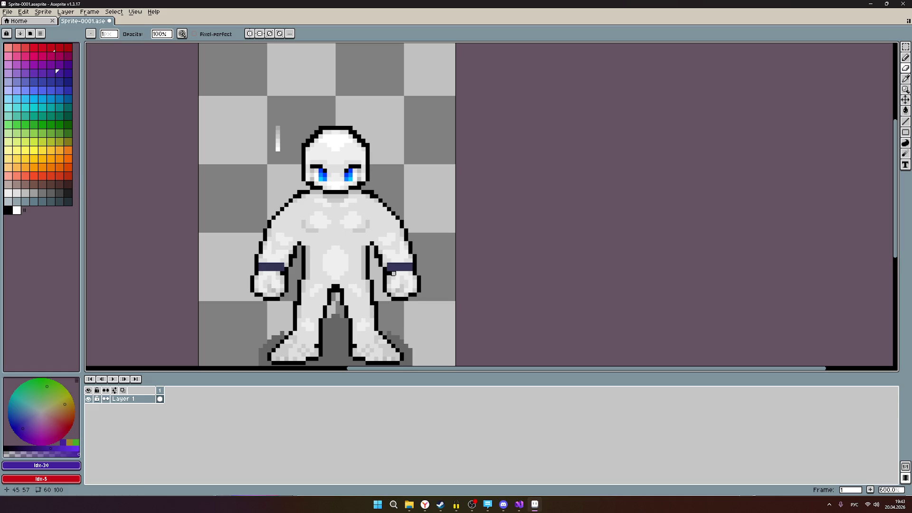
scroll(281, 144, "up", 2)
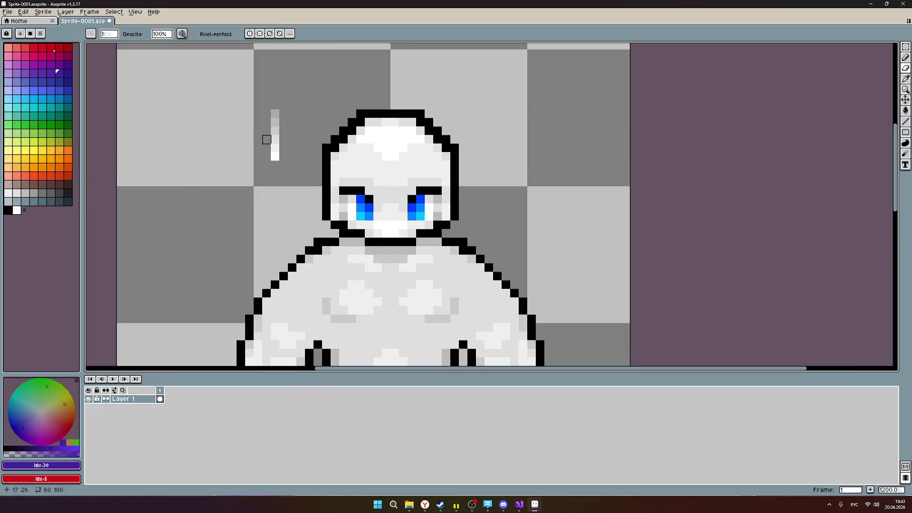
left_click(424, 505)
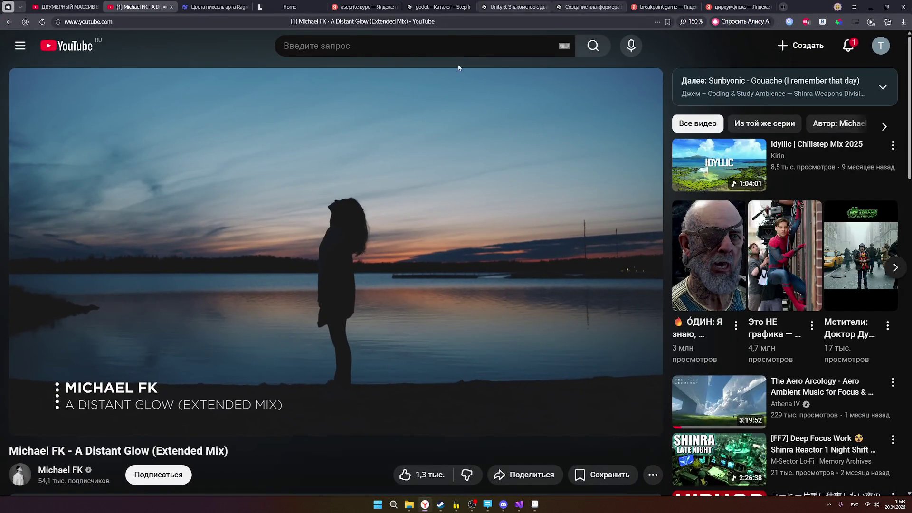
- Browse the Lospec home page's latest palettes, then return to the sprite in Aseprite
left_click(290, 7)
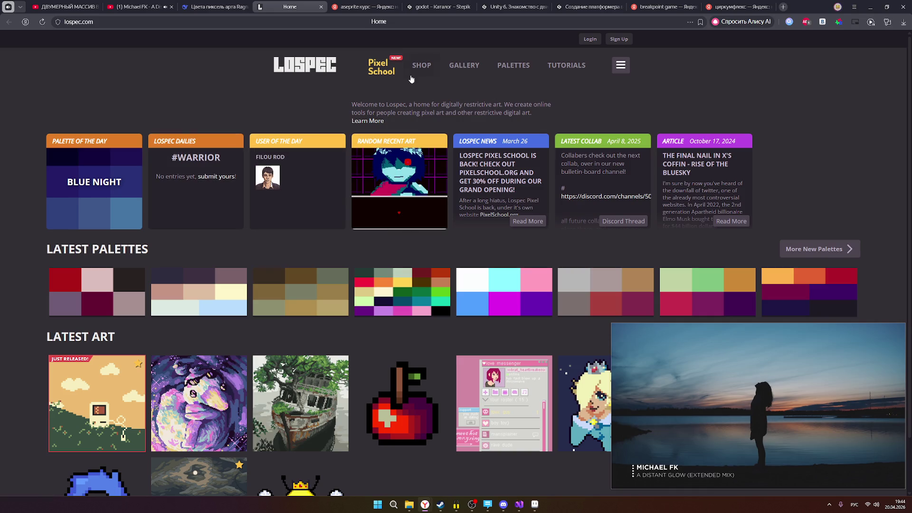
left_click(425, 69)
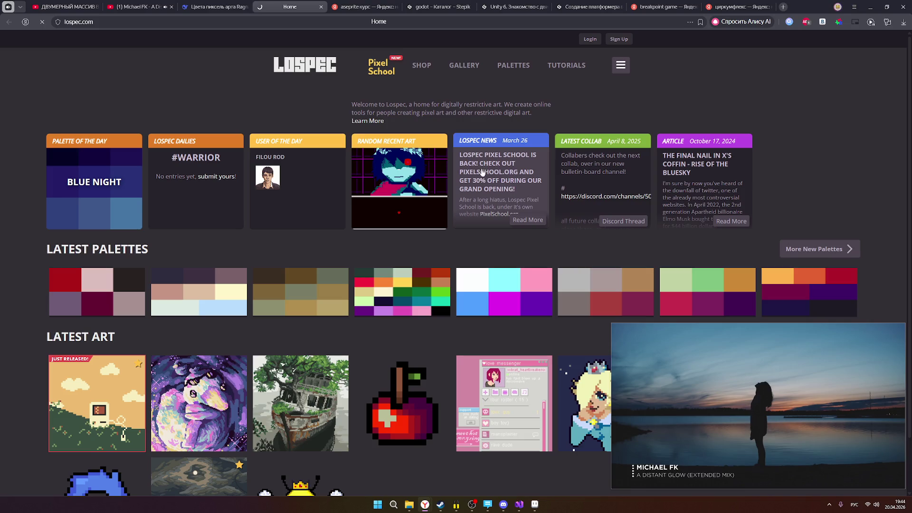
scroll(471, 165, "down", 1)
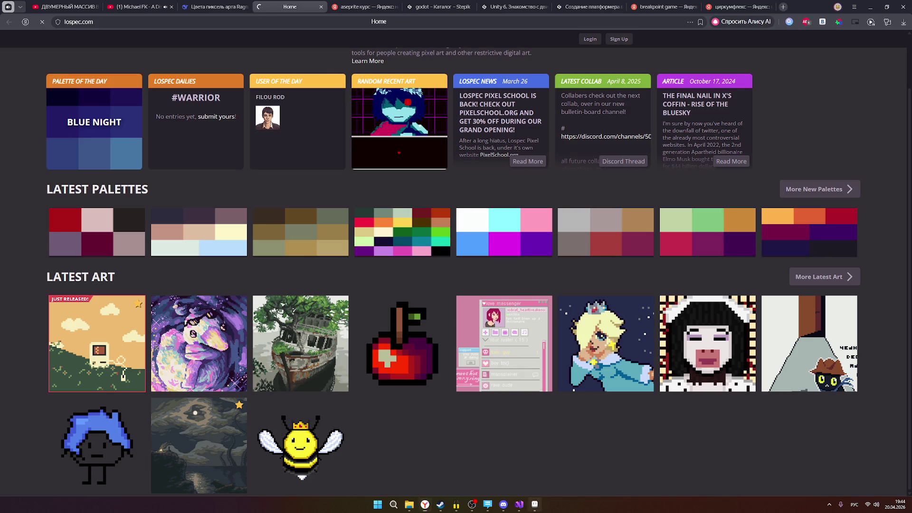
left_click(534, 504)
scroll(453, 231, "down", 3)
scroll(453, 230, "up", 2)
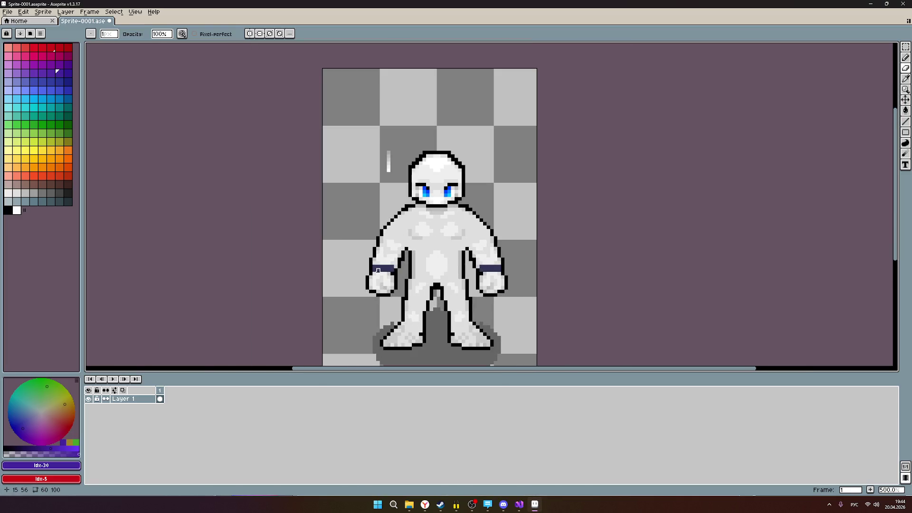
- Pick an orange colour, switch to single-pixel drawing, and select the darkest brown shade
left_click(41, 166)
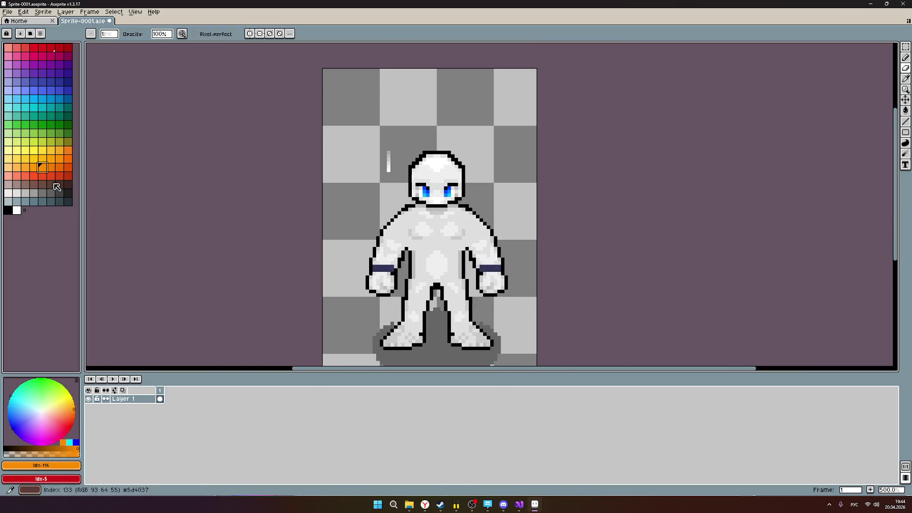
scroll(399, 193, "up", 2)
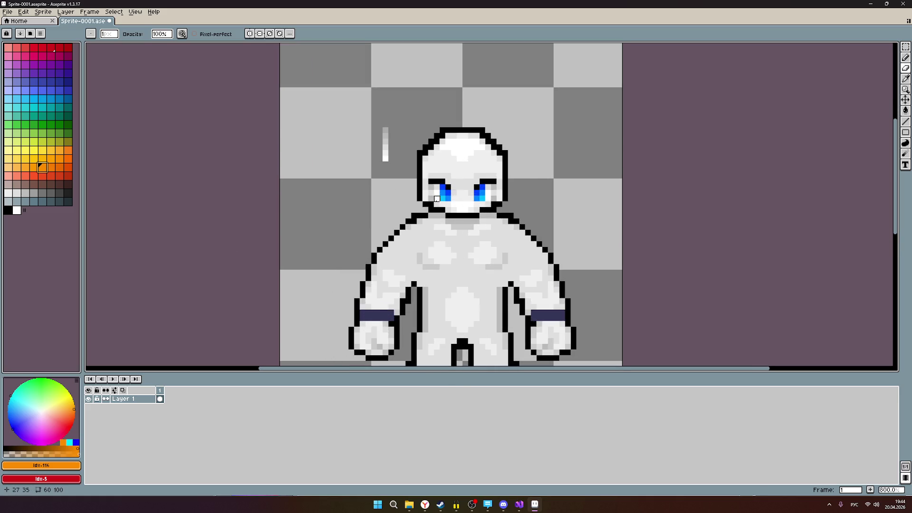
left_click(905, 57)
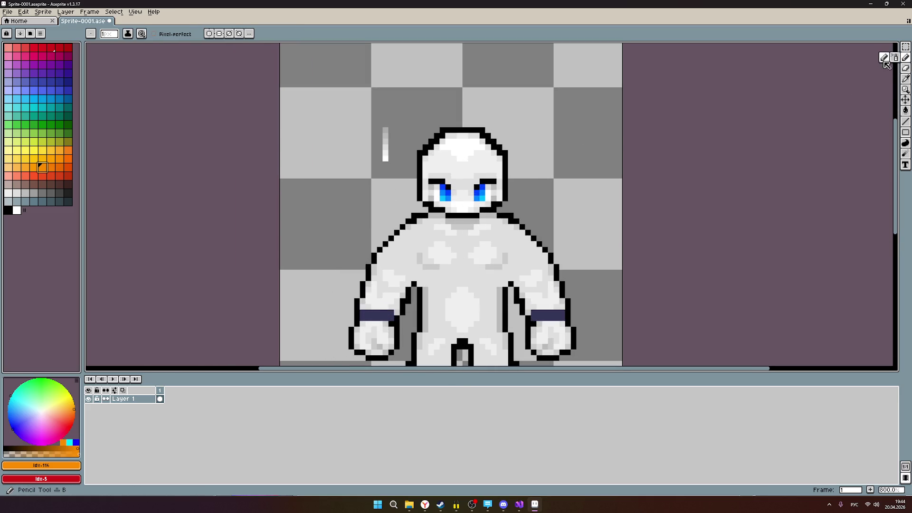
scroll(522, 176, "up", 2)
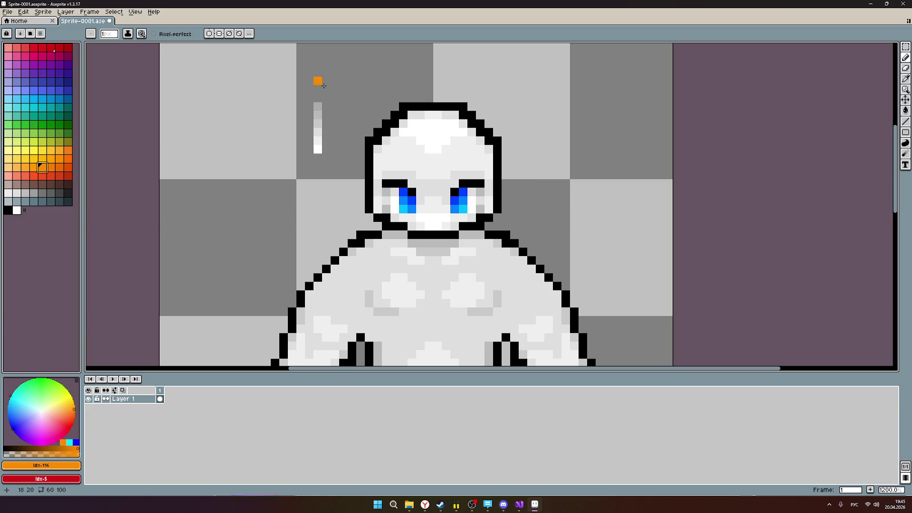
scroll(316, 81, "down", 5)
scroll(475, 179, "up", 4)
scroll(331, 96, "up", 2)
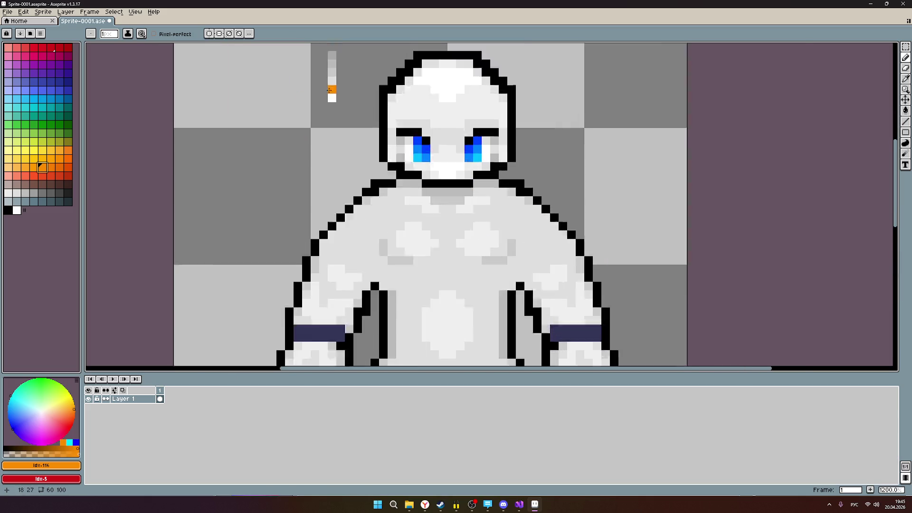
scroll(332, 99, "up", 1)
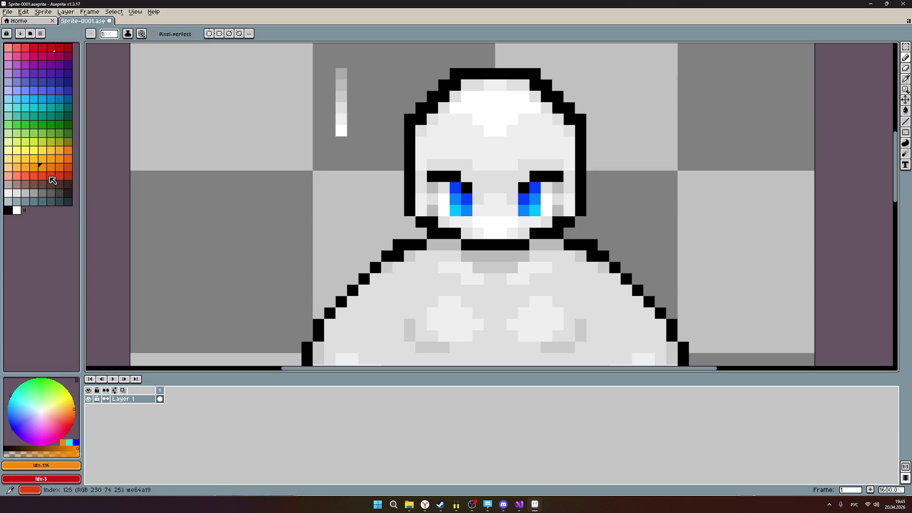
left_click(68, 184)
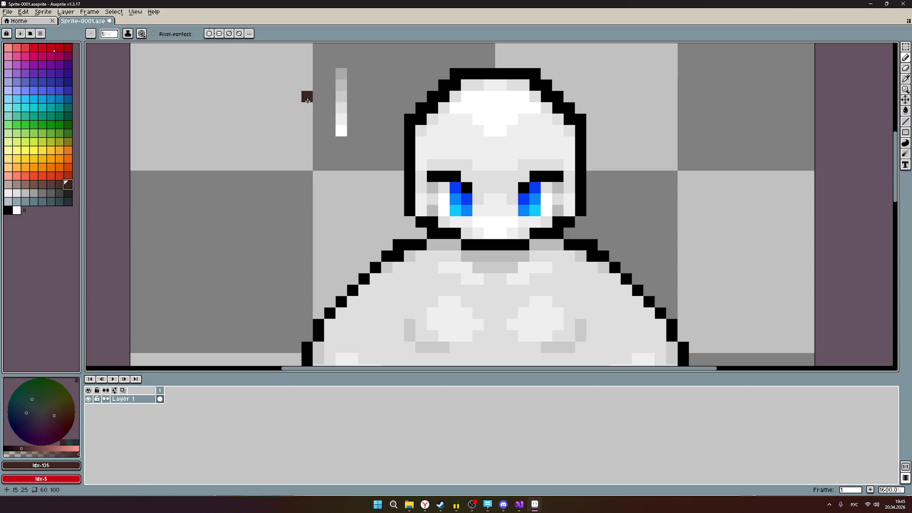
scroll(353, 139, "up", 1)
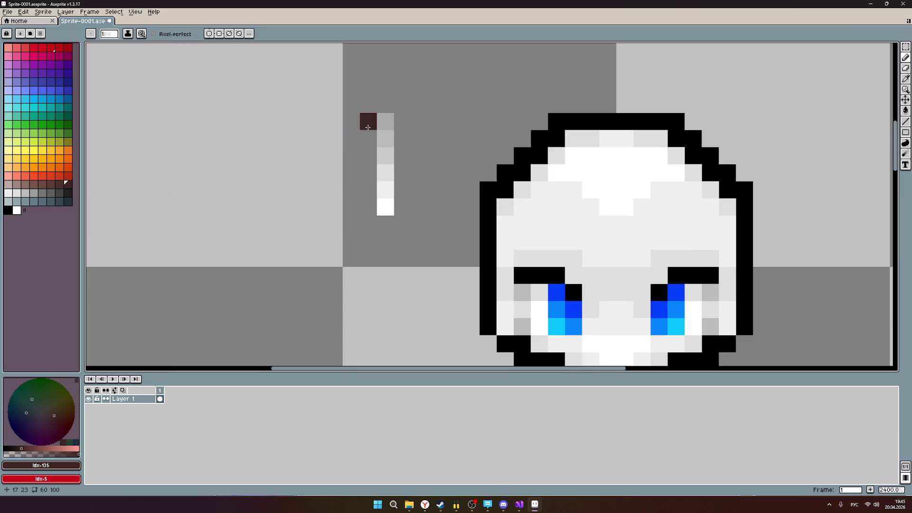
- Paint a column of brown pixels from darkest to lightest beside the grey ramp
left_click(58, 184)
left_click(362, 140)
left_click(50, 184)
left_click(363, 164)
left_click(42, 184)
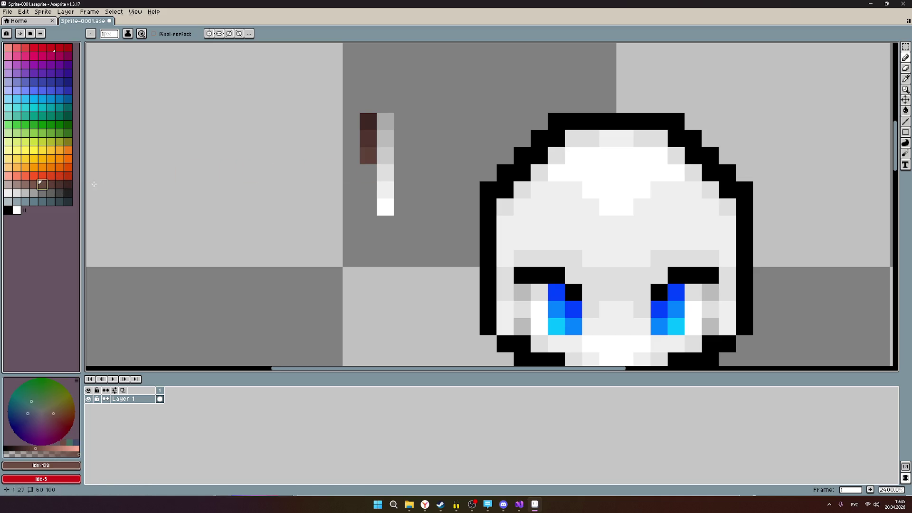
left_click(368, 173)
left_click(33, 184)
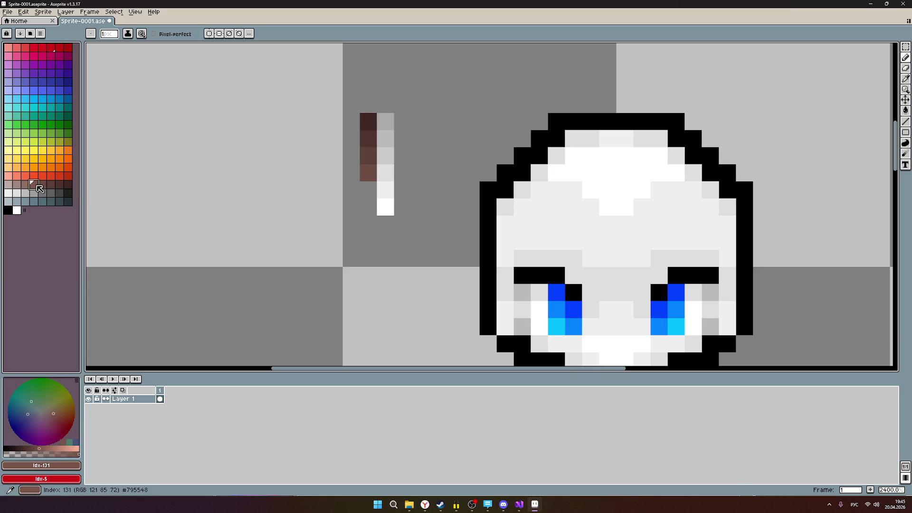
left_click(368, 189)
left_click(25, 184)
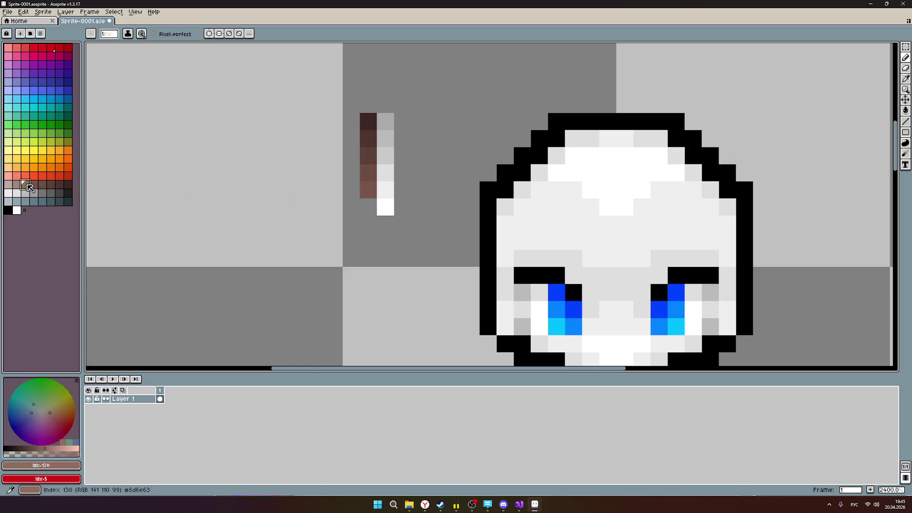
left_click(368, 207)
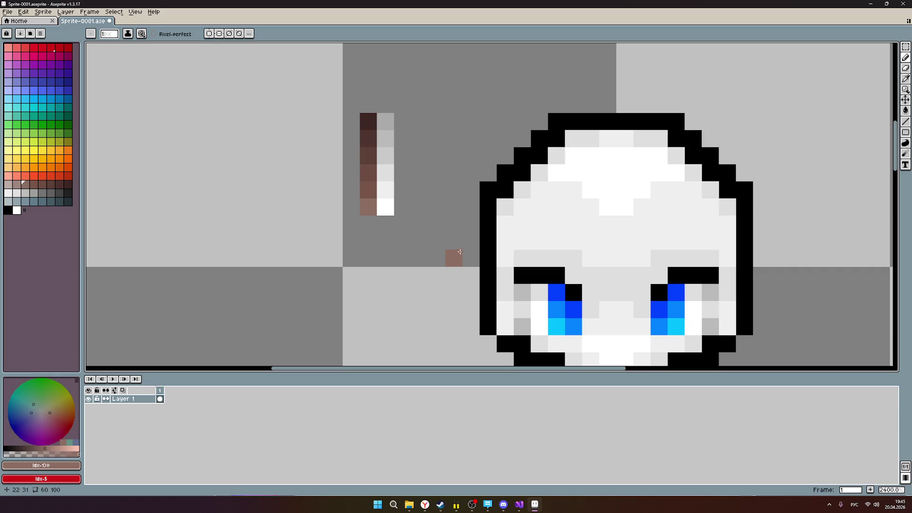
scroll(499, 233, "down", 2)
scroll(490, 238, "down", 2)
scroll(485, 245, "up", 4)
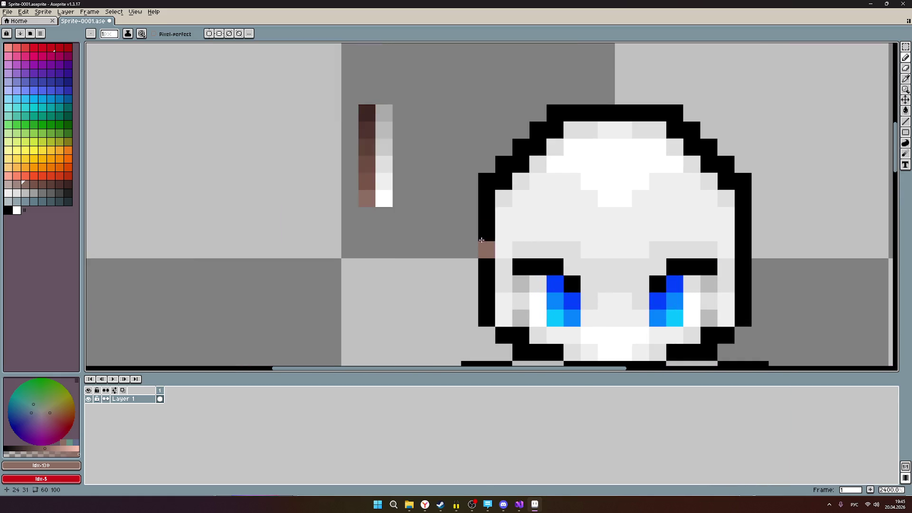
scroll(404, 238, "down", 3)
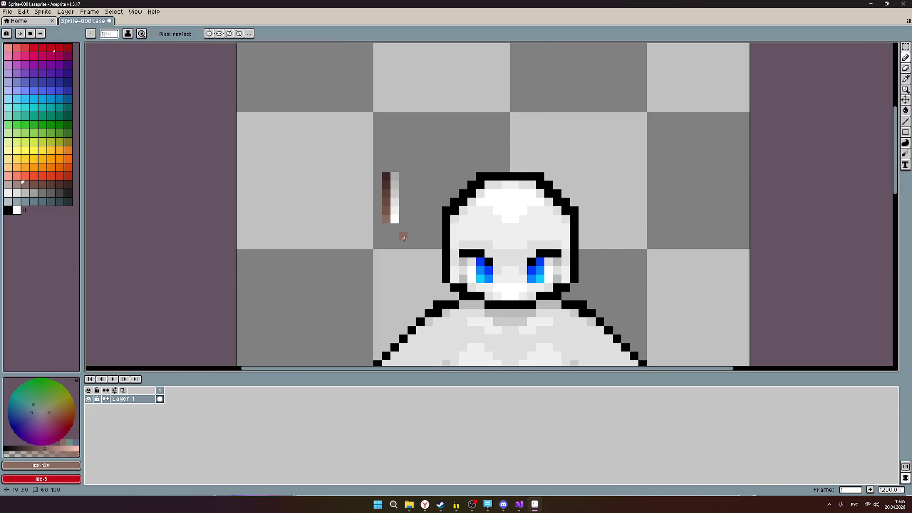
scroll(457, 253, "down", 1)
scroll(492, 264, "up", 1)
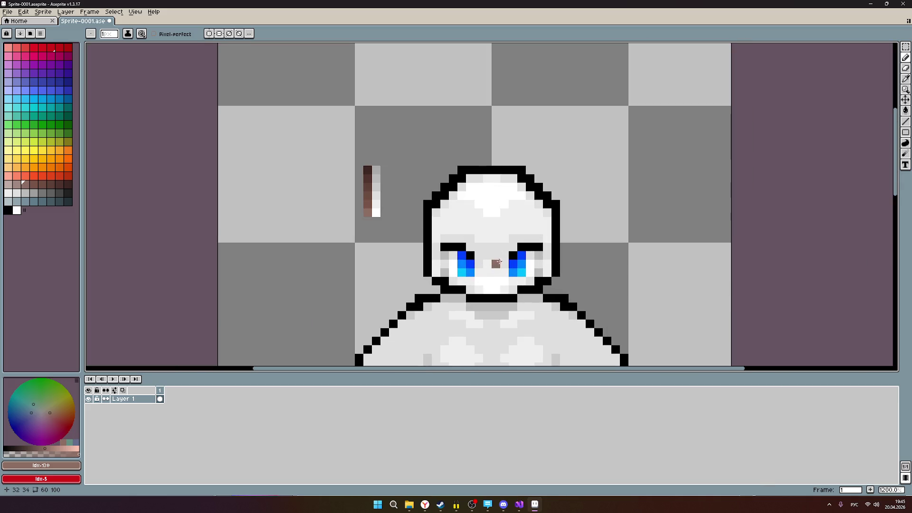
scroll(412, 237, "up", 2)
- In a new browser tab, search for the South Park chef ('шеф сайсапарк')
left_click(425, 504)
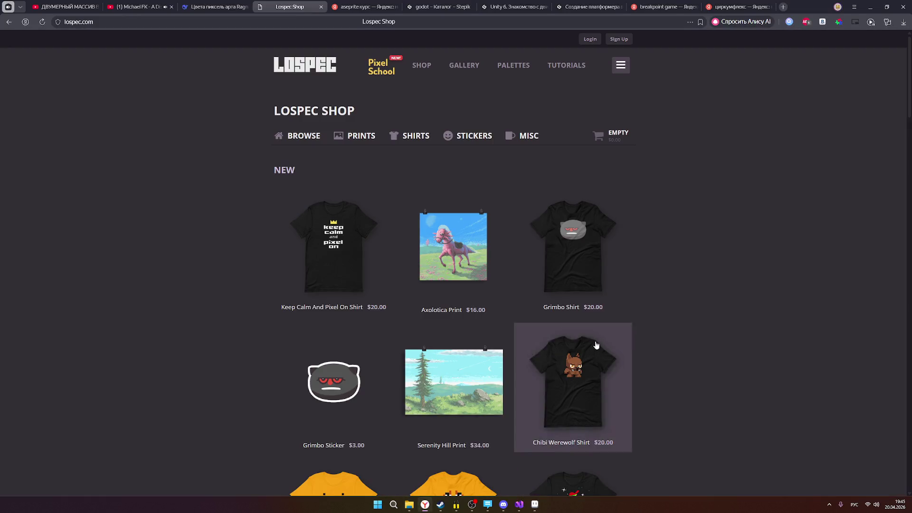
left_click(783, 8)
type("шеф сайсапарк")
key("Return")
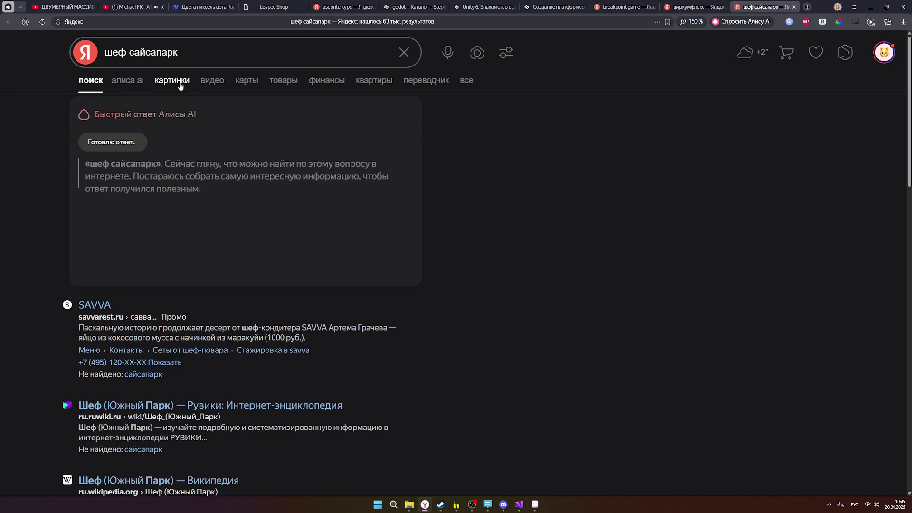
- View the Chef image at full size in Yandex Images, close both search tabs, and return to Aseprite
left_click(165, 81)
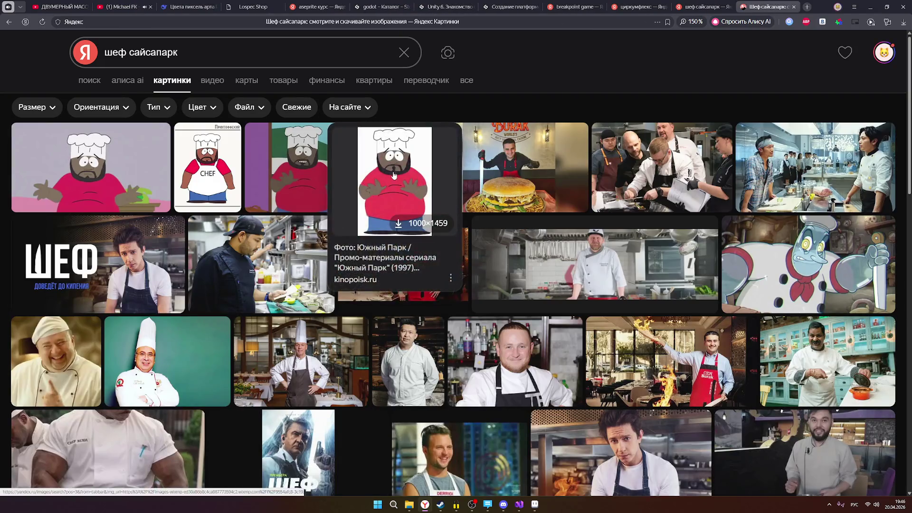
left_click(390, 205)
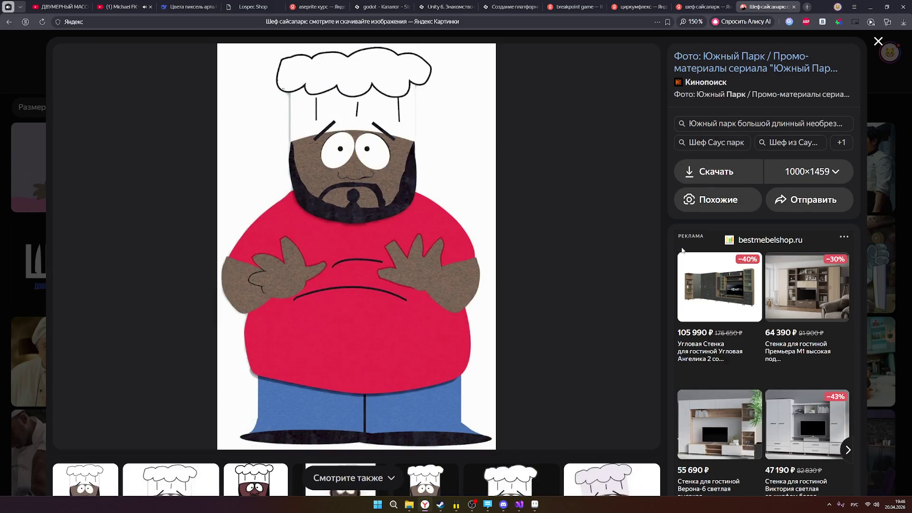
left_click(889, 175)
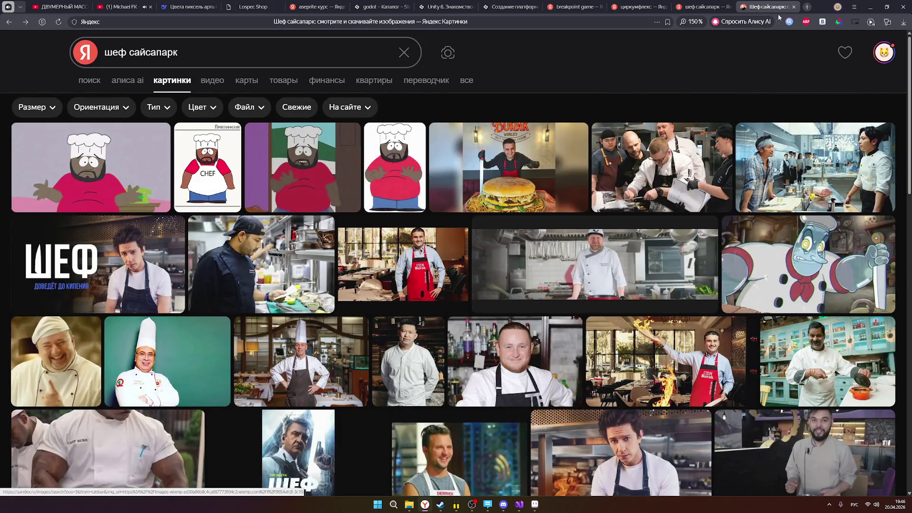
left_click(795, 8)
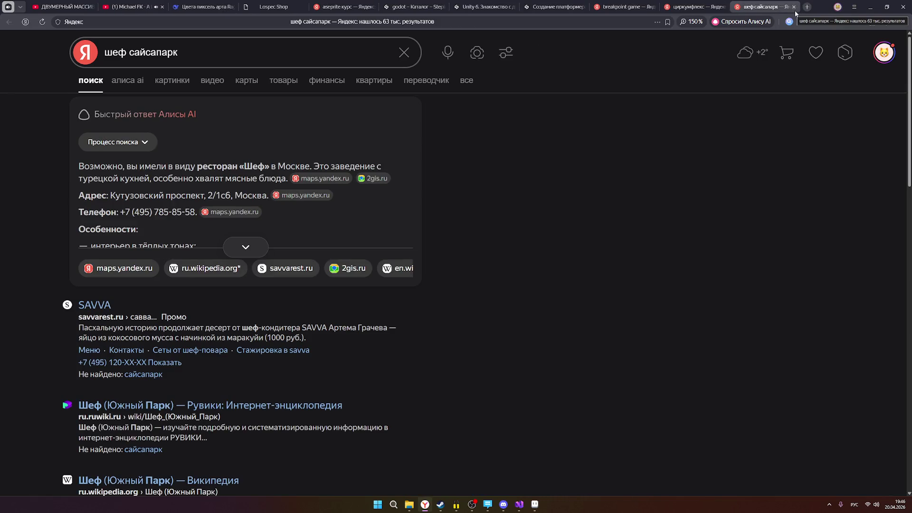
left_click(796, 10)
left_click(871, 7)
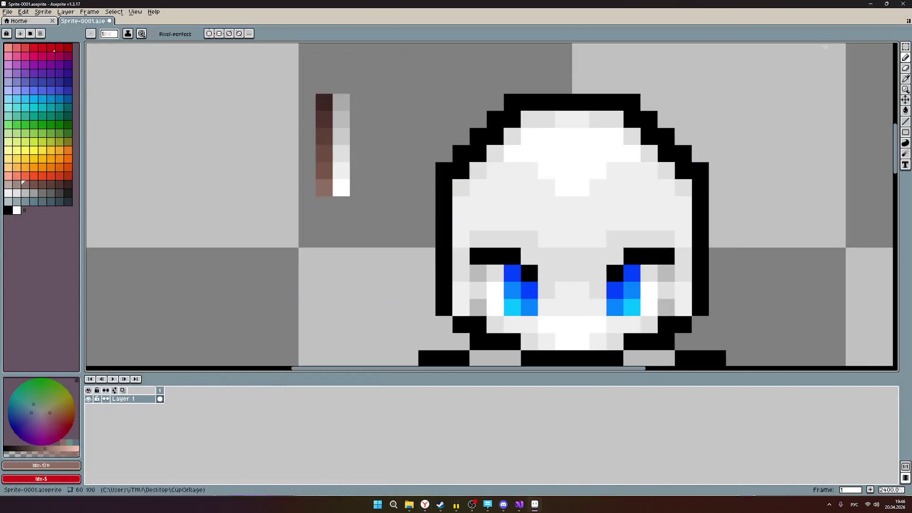
scroll(587, 237, "down", 2)
scroll(428, 187, "up", 1)
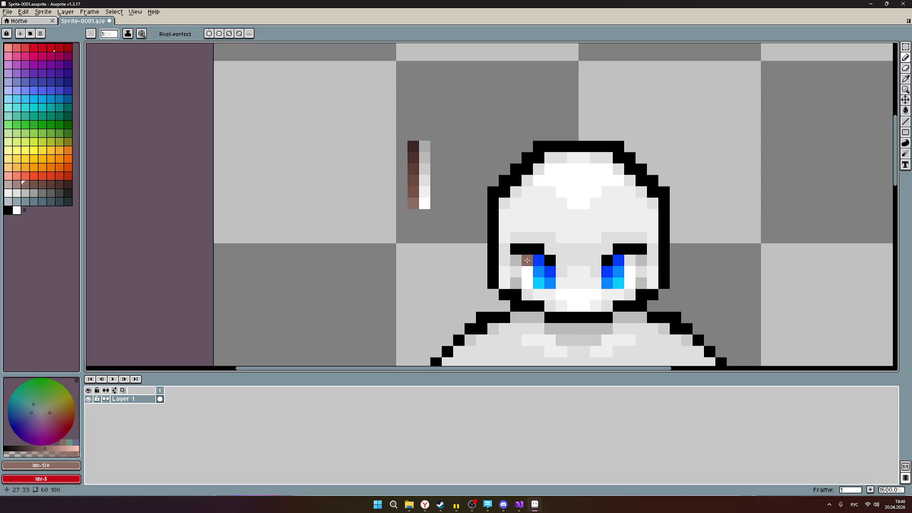
- Shift the view to show the whole figure, then bring Visual Studio's loop code into focus
left_click(426, 505)
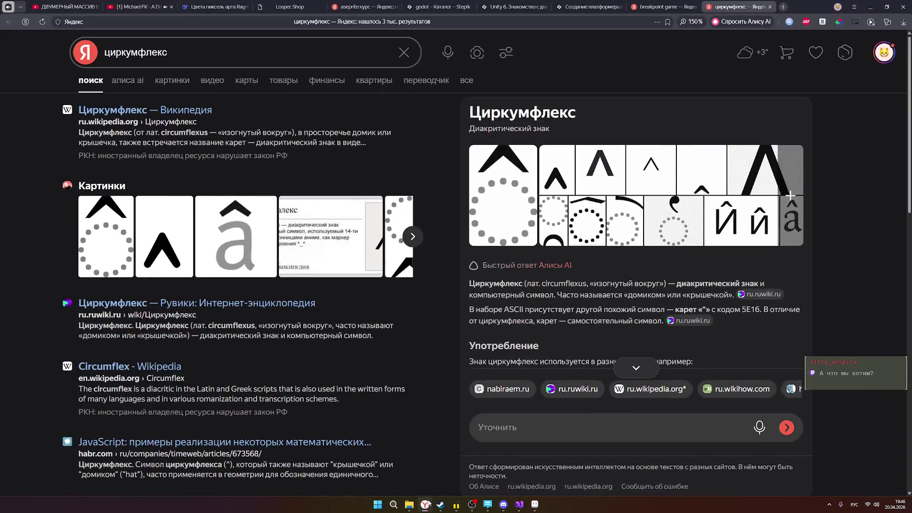
left_click(426, 505)
scroll(617, 299, "down", 1)
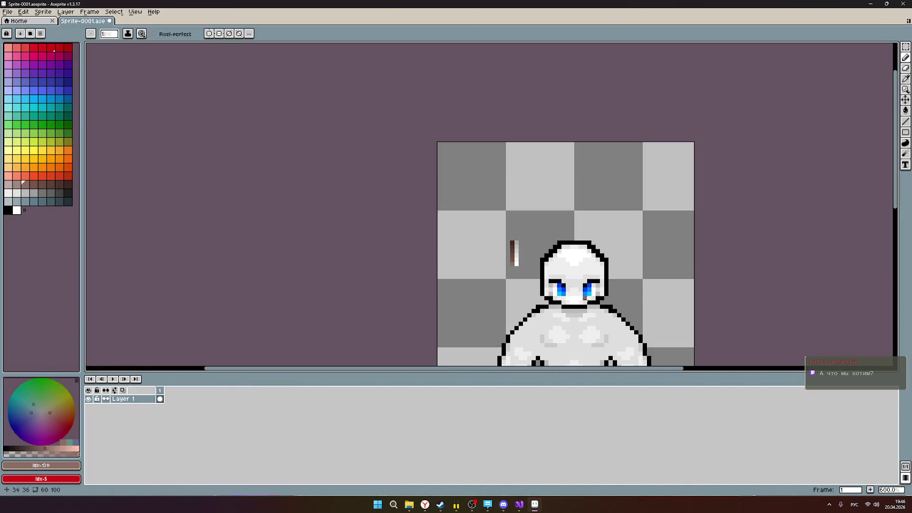
left_click_drag(618, 300, 646, 261)
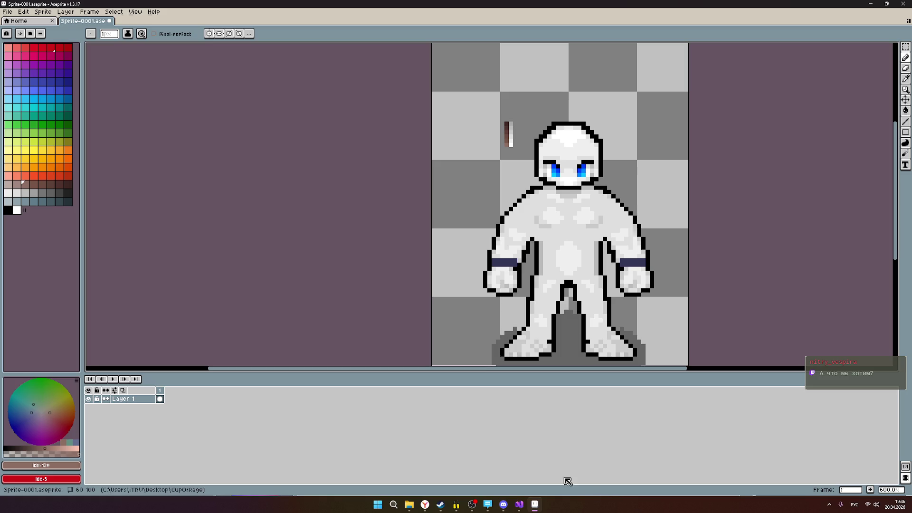
left_click(518, 506)
left_click(447, 235)
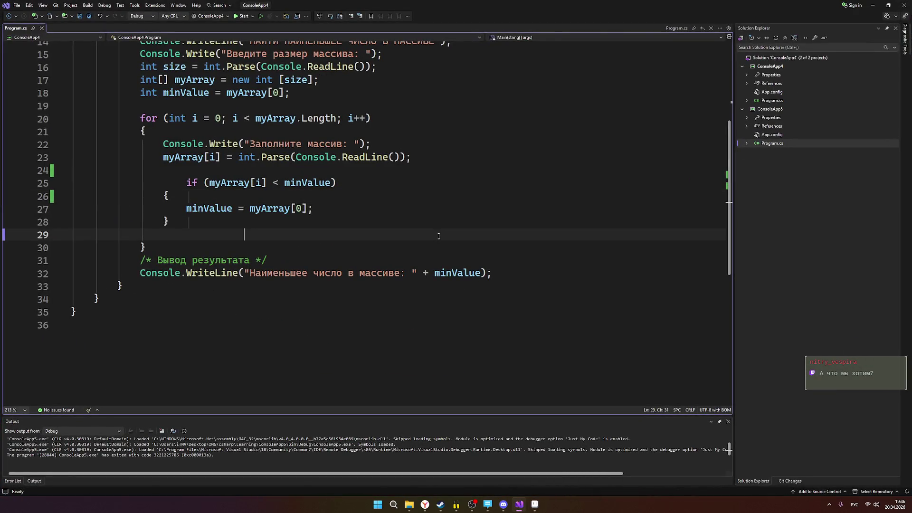
- Save Program.cs and minimise Visual Studio to return to the sprite
key("ctrl+s")
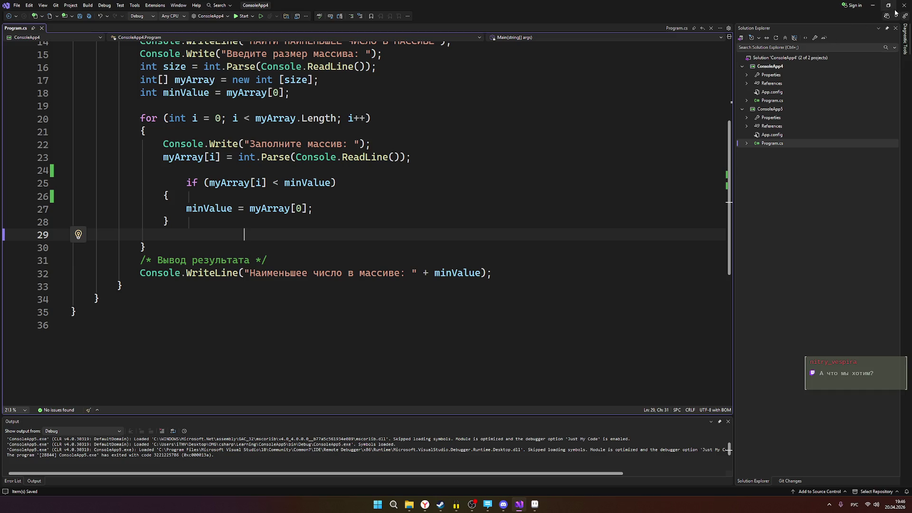
scroll(444, 188, "up", 3)
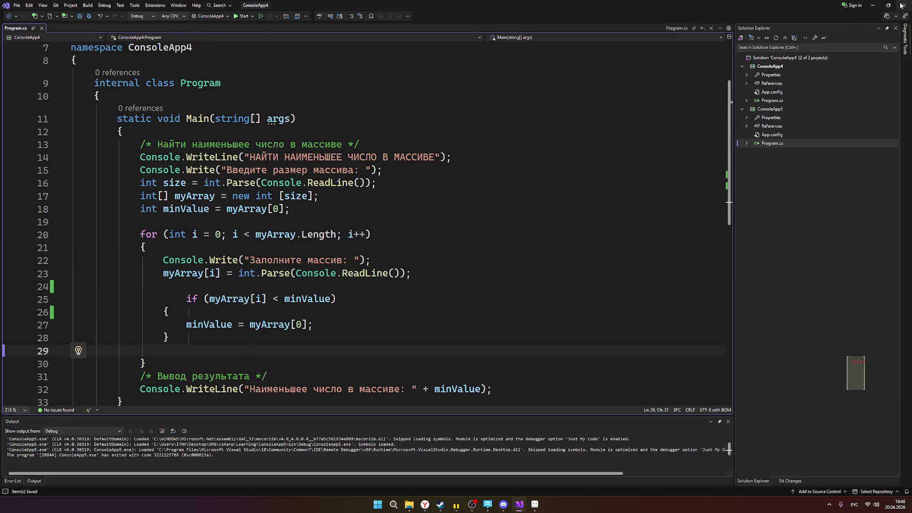
left_click(869, 5)
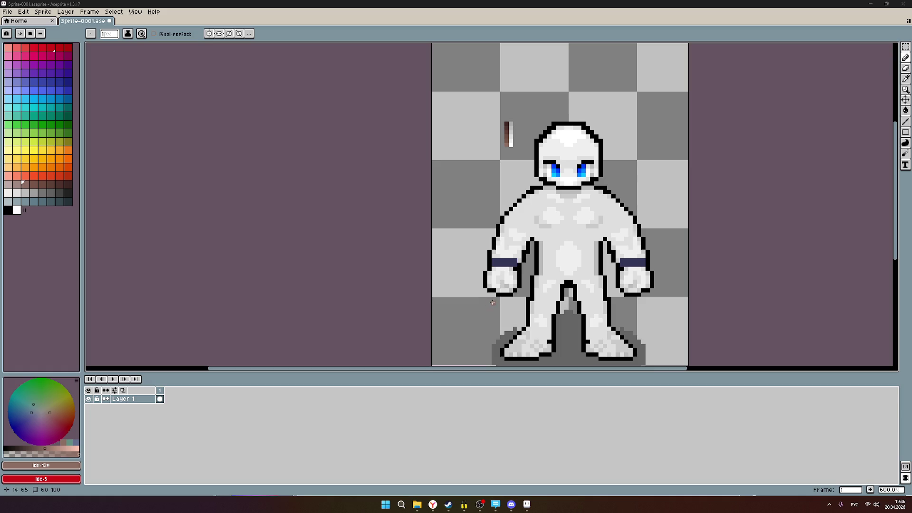
- Look through the YouTube C# two-dimensional array lesson's playlist, then minimise the browser
left_click(433, 504)
left_click(67, 6)
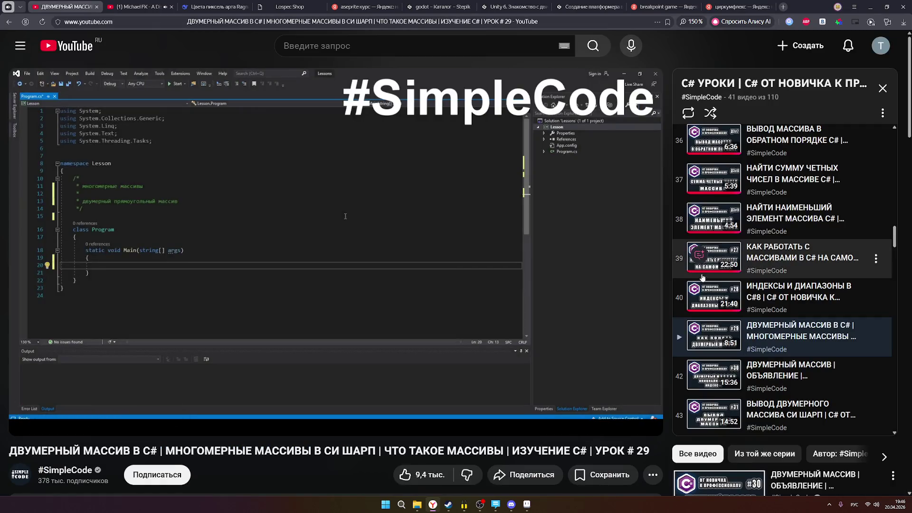
scroll(748, 300, "down", 1)
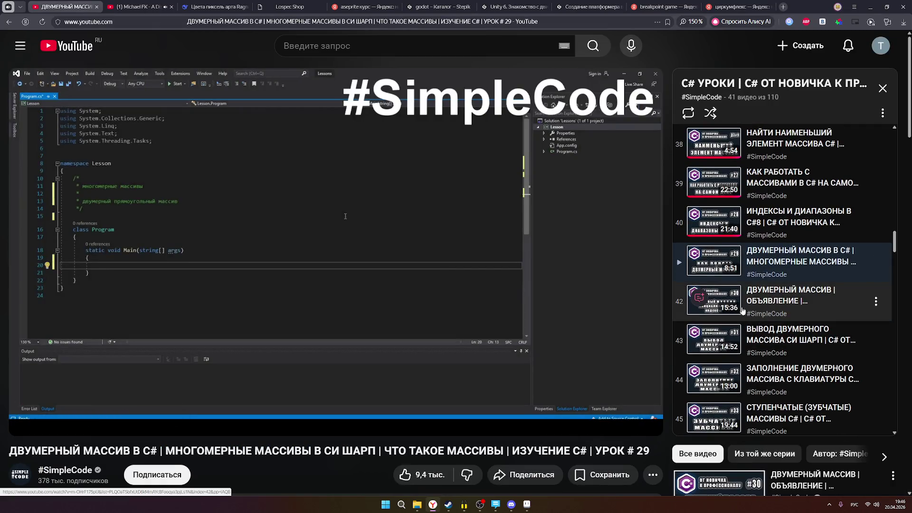
scroll(751, 315, "down", 1)
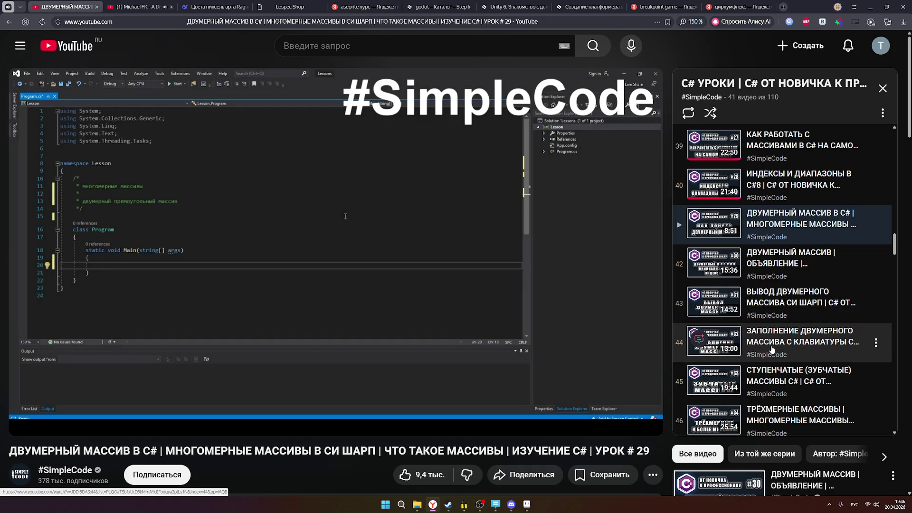
scroll(770, 349, "down", 1)
scroll(769, 335, "down", 1)
scroll(768, 335, "down", 2)
scroll(769, 299, "down", 2)
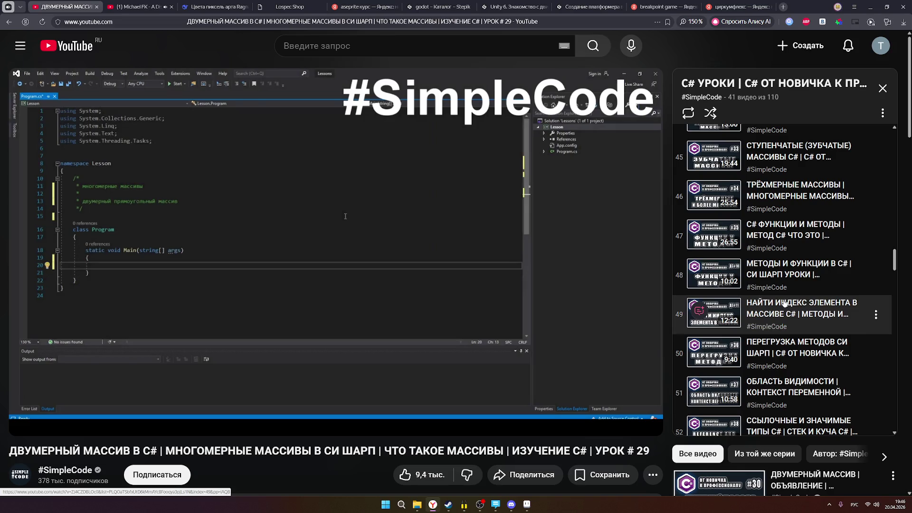
scroll(786, 282, "down", 2)
scroll(786, 284, "up", 3)
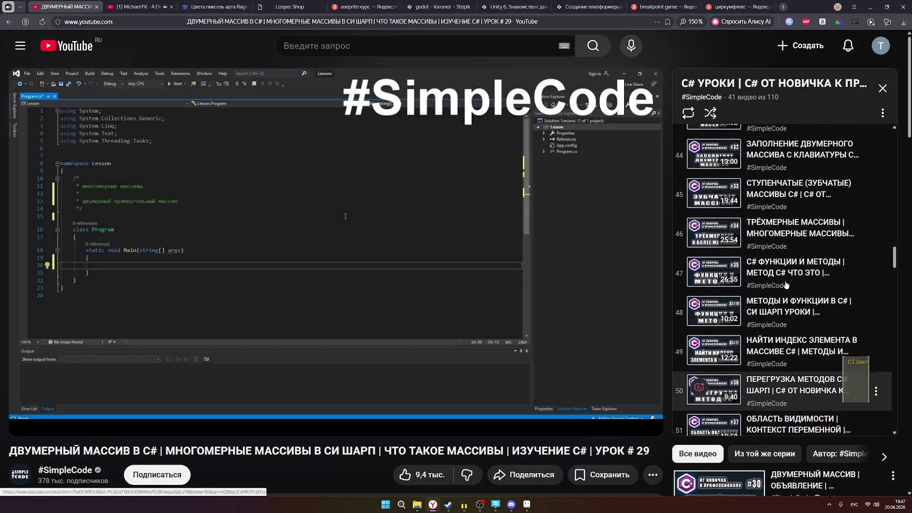
scroll(786, 284, "up", 3)
scroll(787, 285, "up", 1)
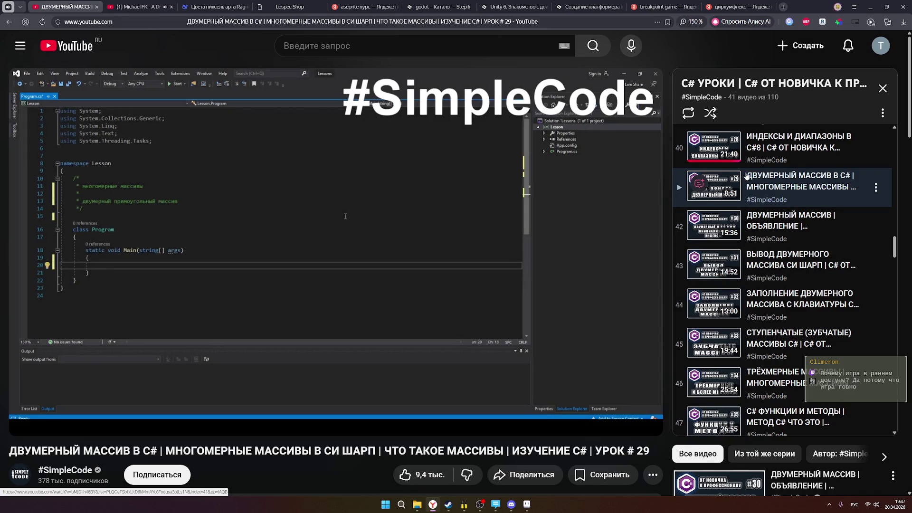
left_click(868, 4)
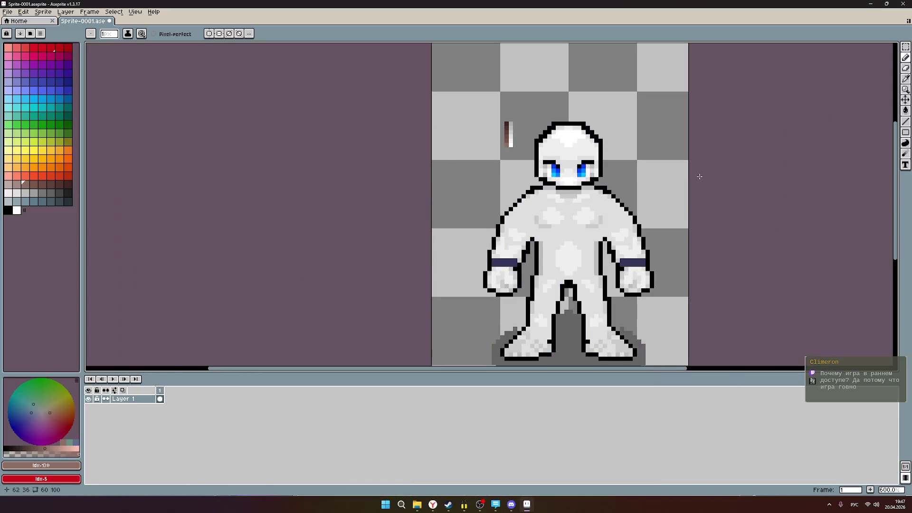
scroll(520, 145, "up", 2)
scroll(519, 145, "up", 1)
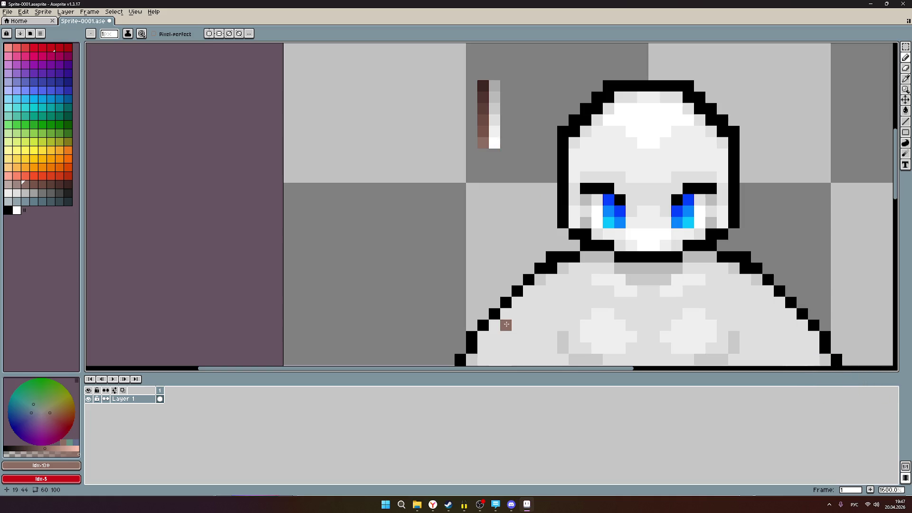
scroll(564, 163, "down", 3)
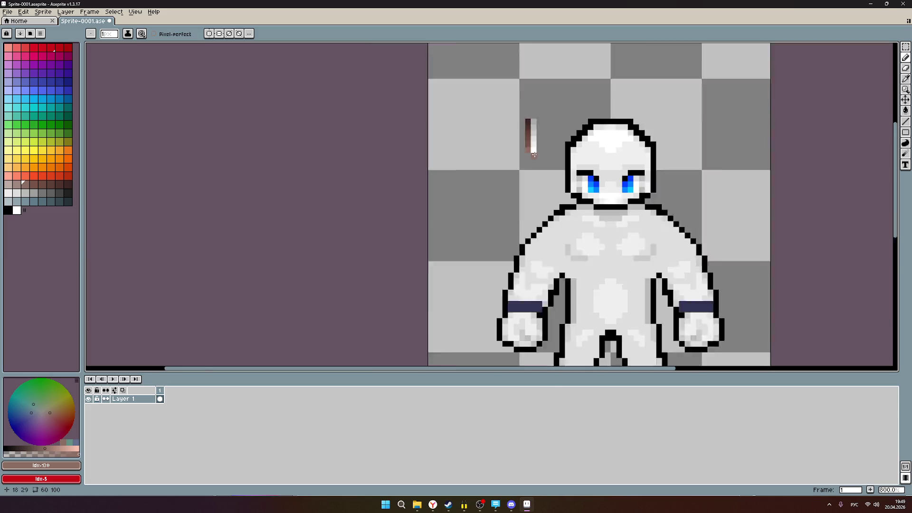
scroll(533, 153, "down", 2)
scroll(533, 153, "up", 1)
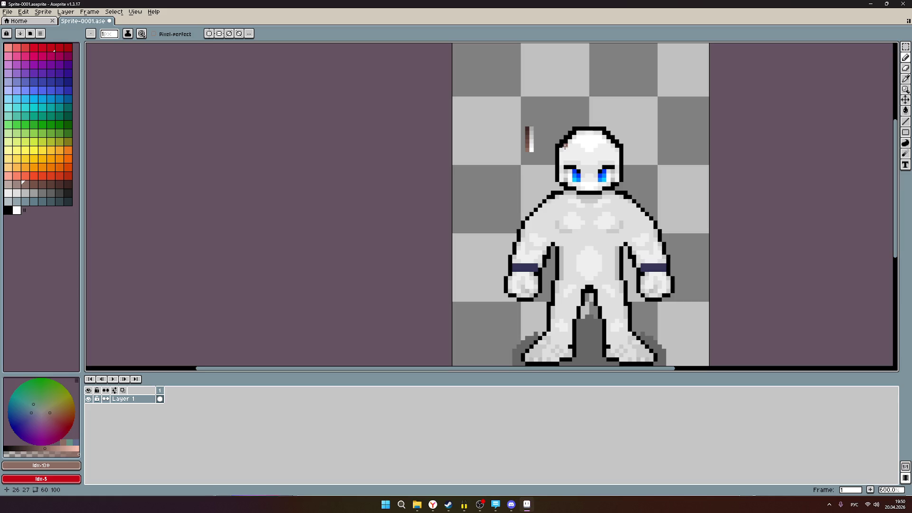
scroll(565, 145, "up", 1)
scroll(540, 136, "down", 2)
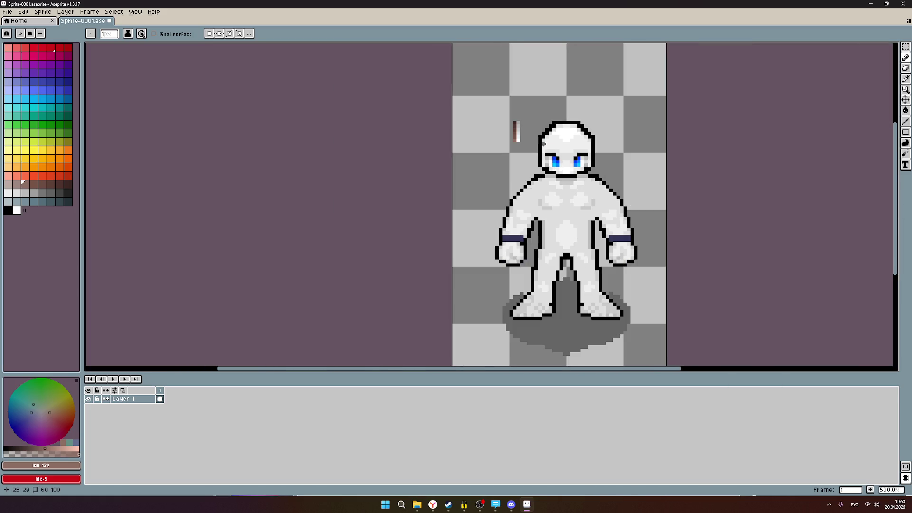
scroll(602, 184, "down", 1)
scroll(601, 184, "up", 1)
scroll(563, 213, "up", 1)
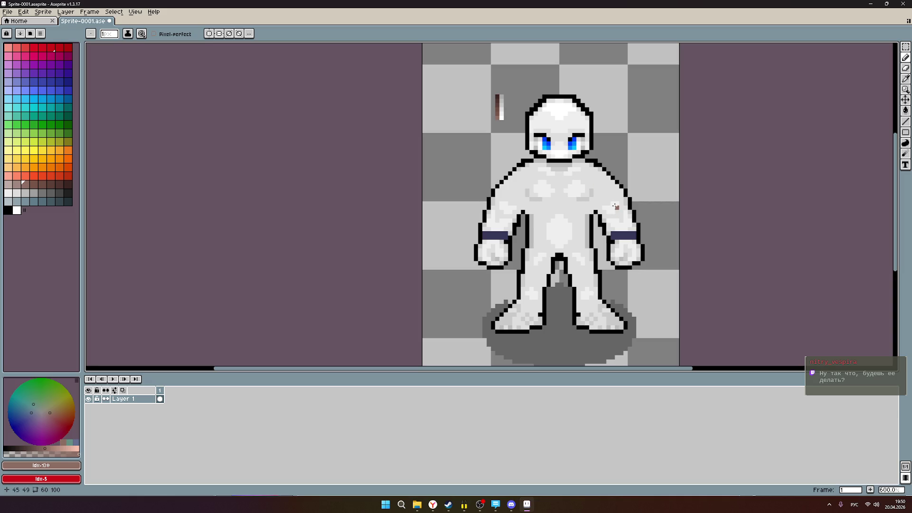
scroll(616, 204, "down", 1)
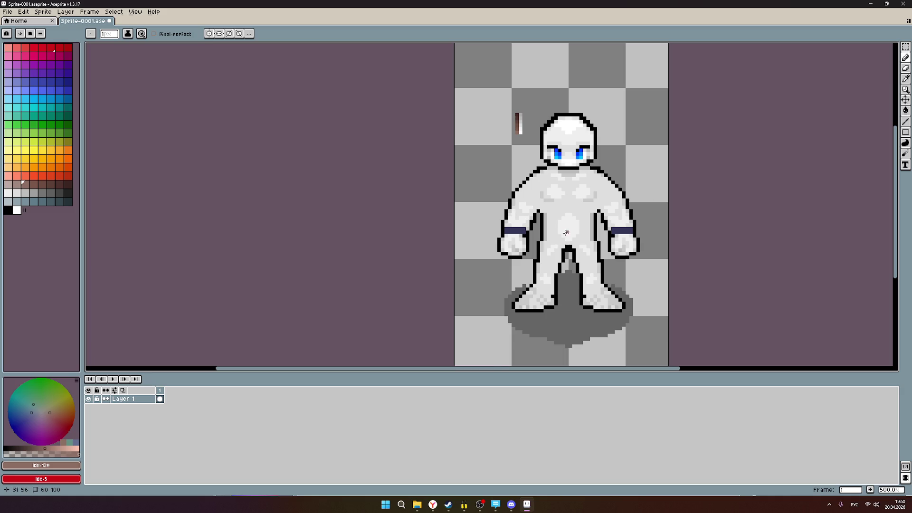
scroll(538, 249, "up", 1)
scroll(550, 260, "down", 2)
scroll(549, 259, "up", 2)
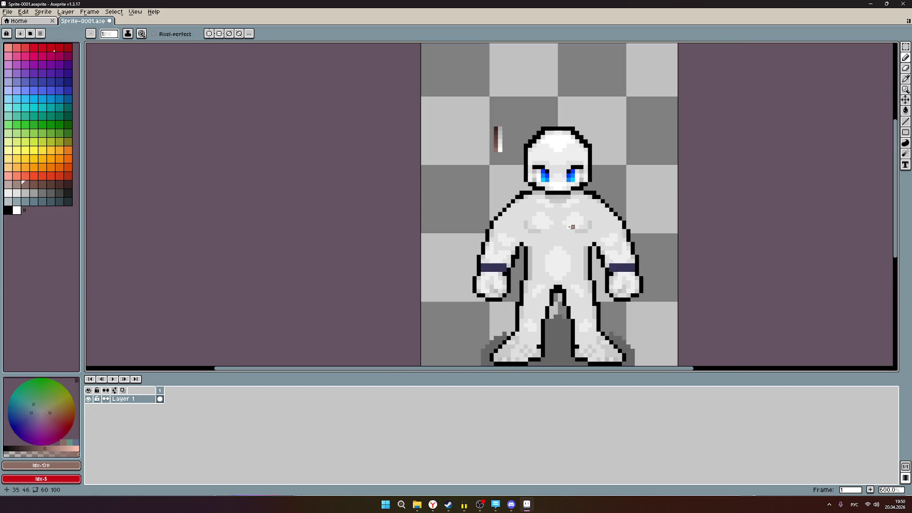
scroll(571, 214, "up", 1)
scroll(585, 190, "down", 1)
scroll(587, 191, "down", 3)
- Pan the close-up of the sprite's head, then bring the browser with the YouTube lesson forward
left_click_drag(595, 180, 580, 215)
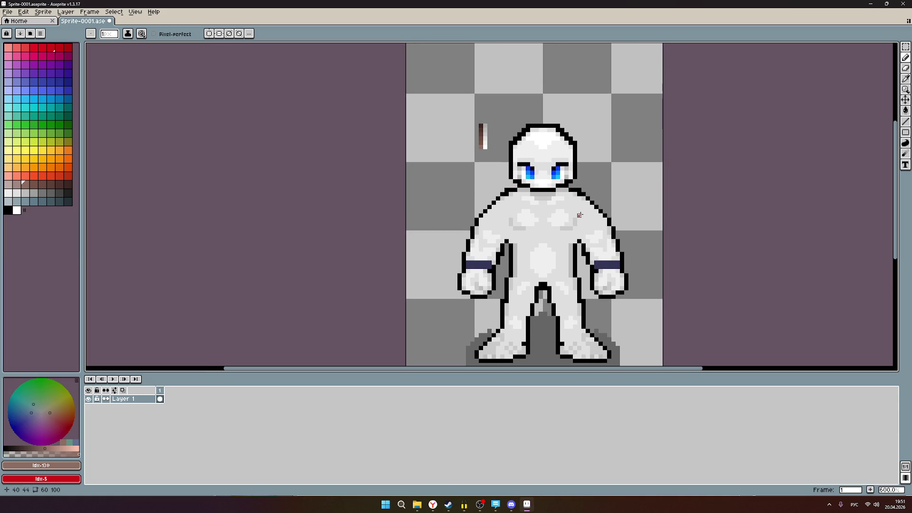
scroll(522, 152, "up", 1)
scroll(507, 296, "down", 1)
scroll(506, 296, "up", 3)
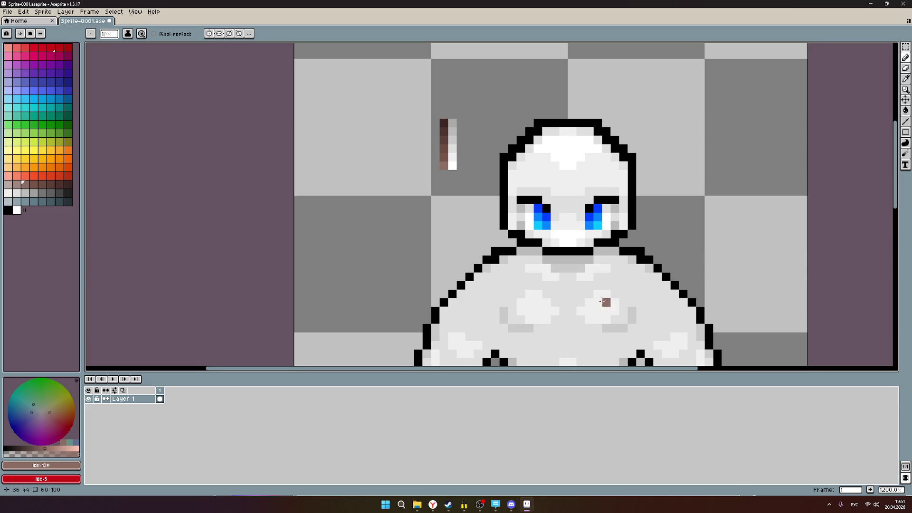
scroll(605, 302, "down", 1)
left_click_drag(605, 302, 604, 187)
scroll(604, 193, "down", 1)
scroll(606, 239, "down", 1)
scroll(609, 246, "down", 1)
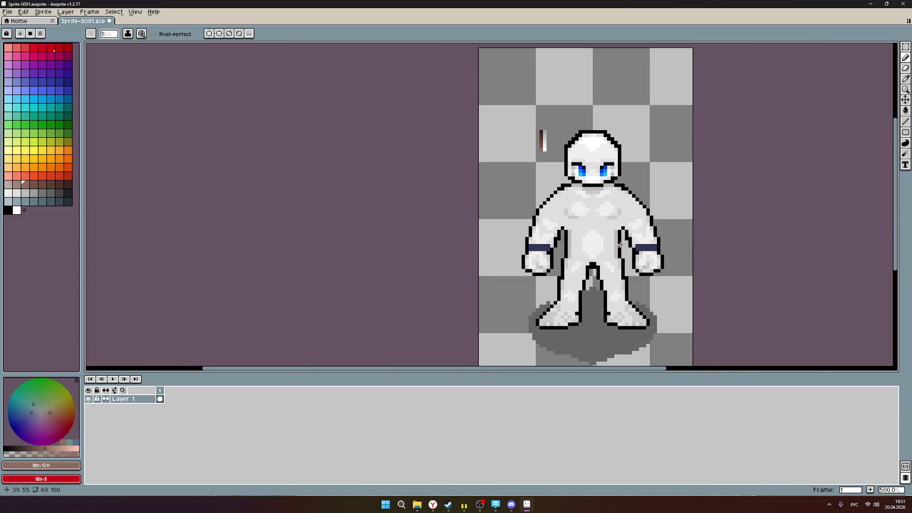
scroll(615, 247, "up", 1)
scroll(615, 246, "down", 1)
scroll(615, 247, "down", 1)
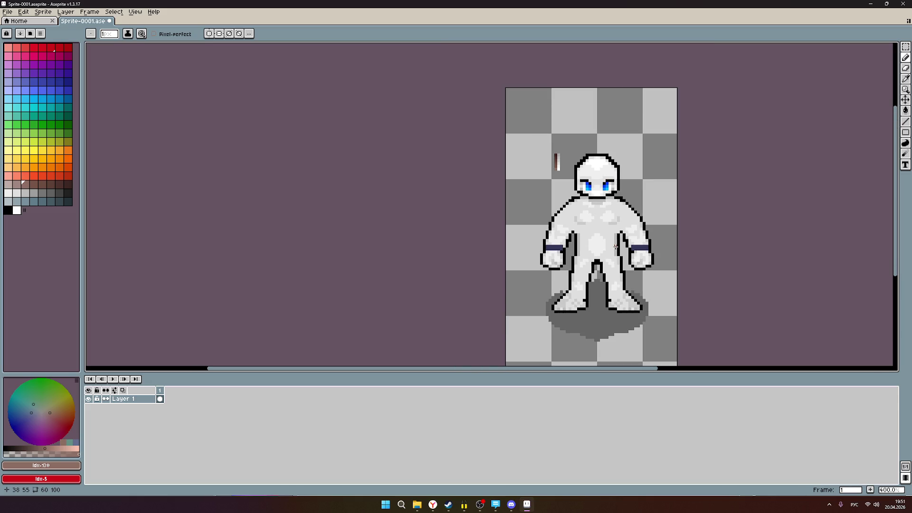
scroll(615, 246, "up", 1)
scroll(615, 247, "down", 3)
scroll(614, 247, "up", 4)
scroll(614, 246, "down", 2)
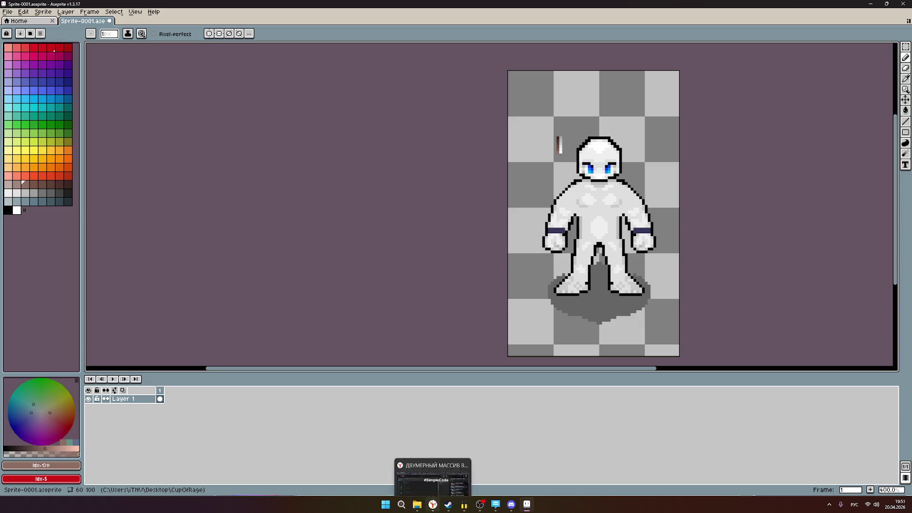
left_click(433, 504)
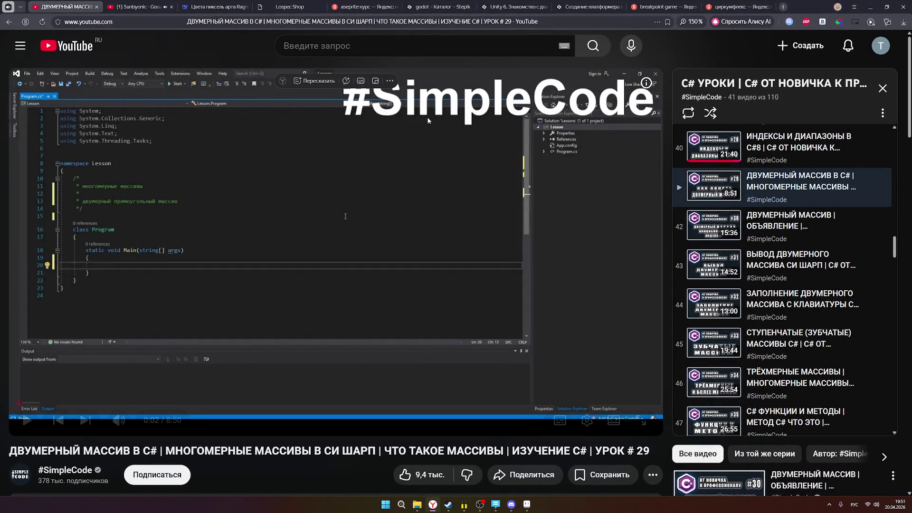
- Browse the Lospec Shop and Gallery, open Pixel School in a new tab, then return to Aseprite
left_click(288, 8)
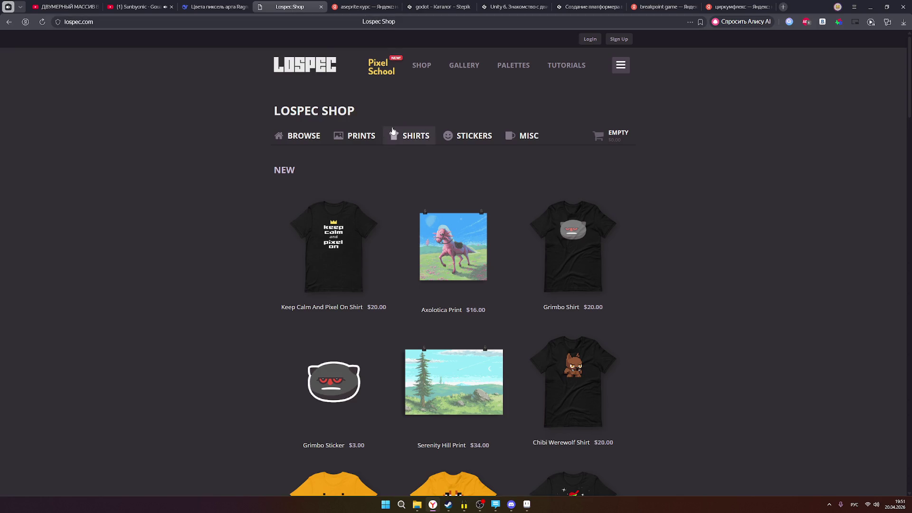
scroll(531, 232, "down", 3)
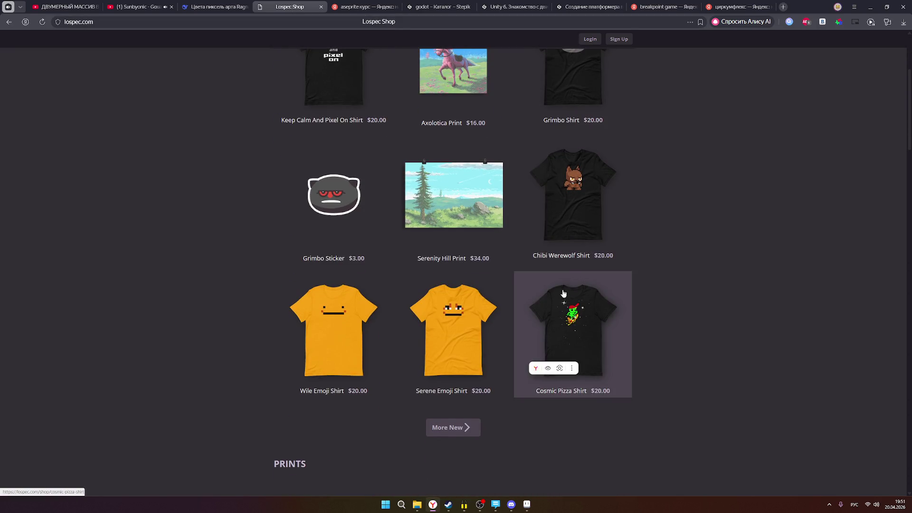
scroll(407, 336, "up", 3)
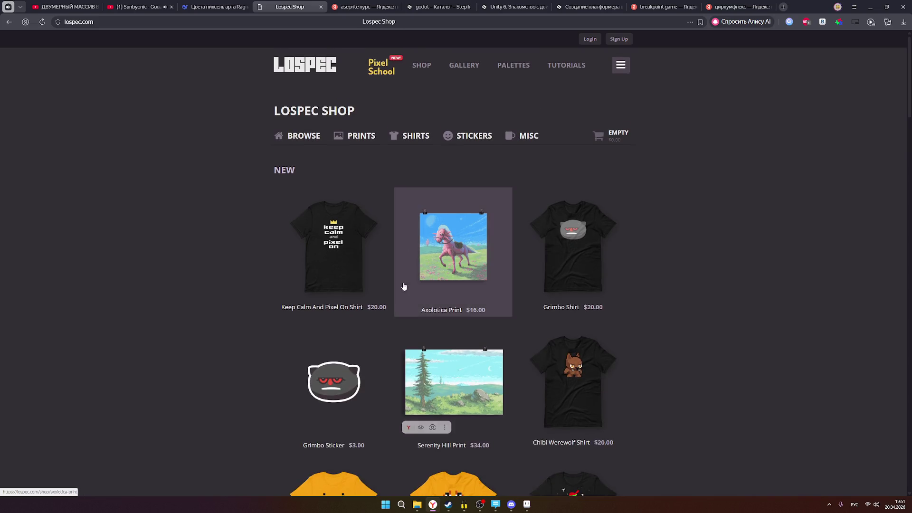
left_click(463, 66)
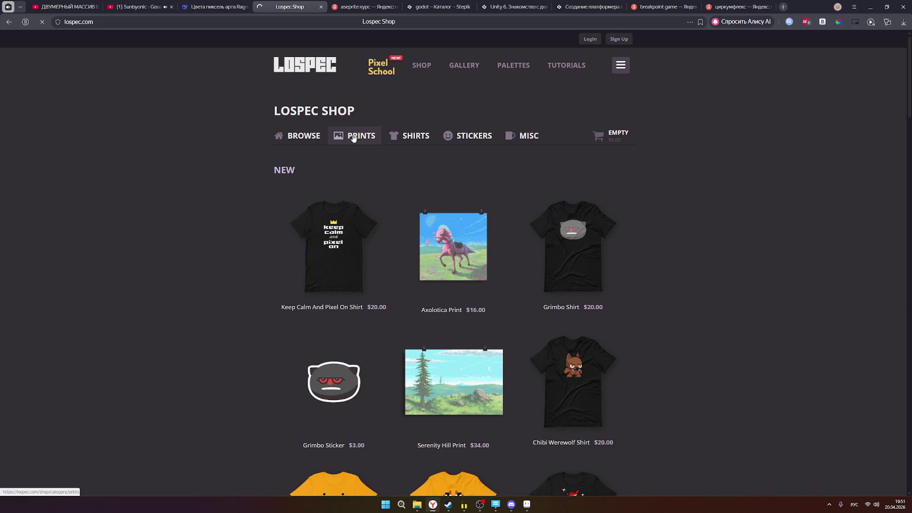
left_click(385, 69)
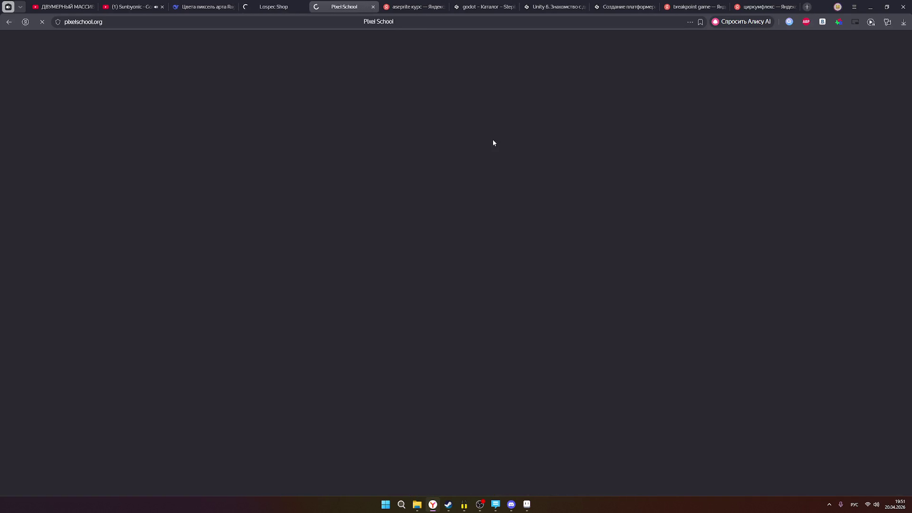
left_click(275, 7)
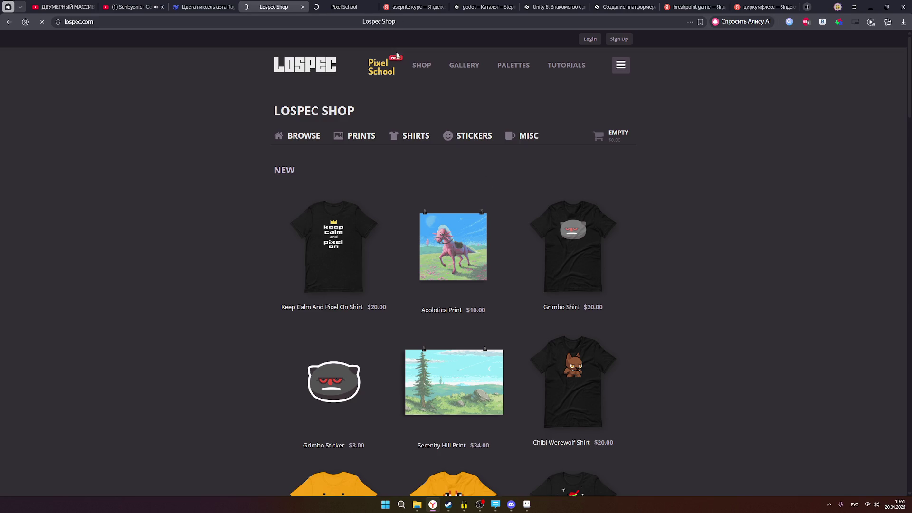
left_click(527, 504)
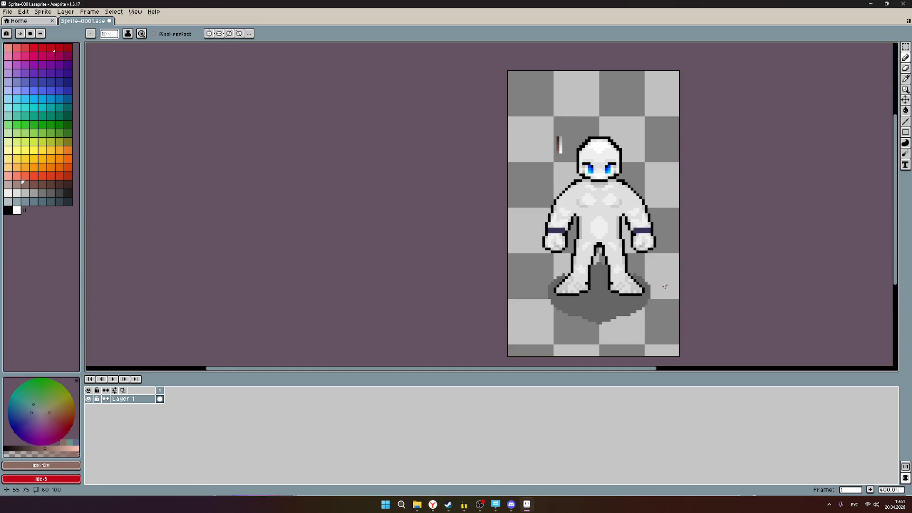
scroll(631, 285, "down", 2)
scroll(606, 214, "up", 2)
scroll(577, 200, "up", 1)
scroll(579, 203, "up", 3)
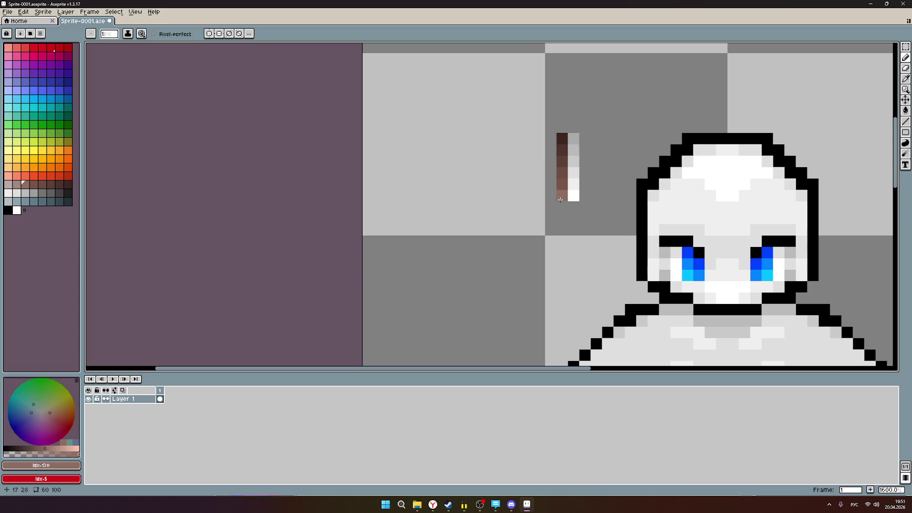
scroll(538, 212, "down", 1)
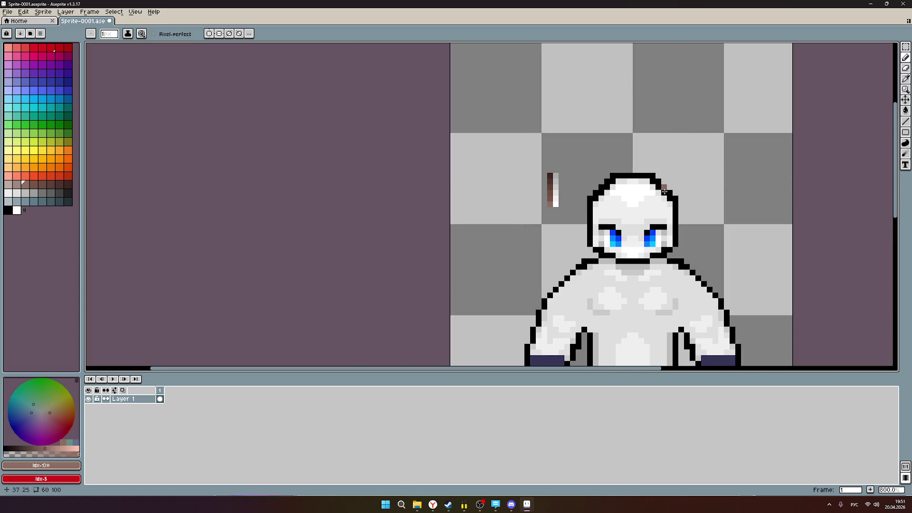
- Bring the browser's Lospec page back to the front after reviewing the brown shade column
left_click(433, 506)
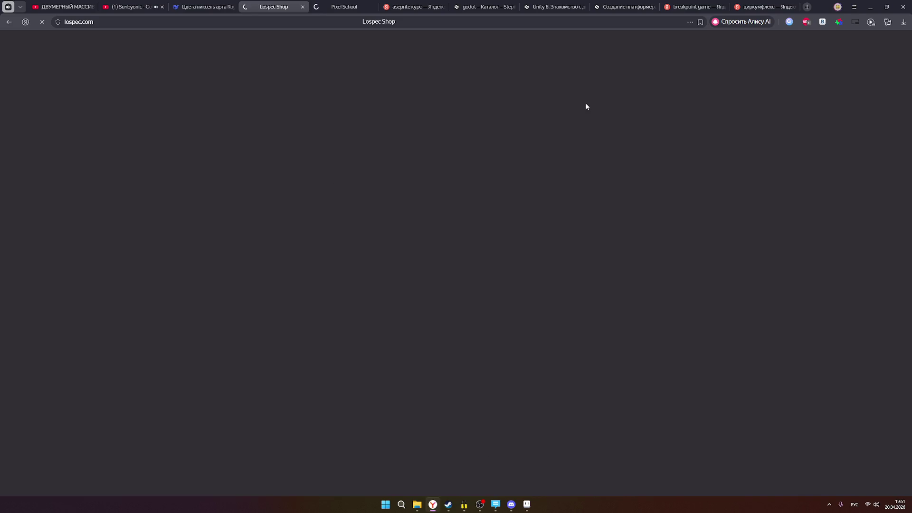
- Close the breakpoint game search tab, leaving the циркумфлекс Yandex results showing
left_click(766, 7)
left_click(699, 6)
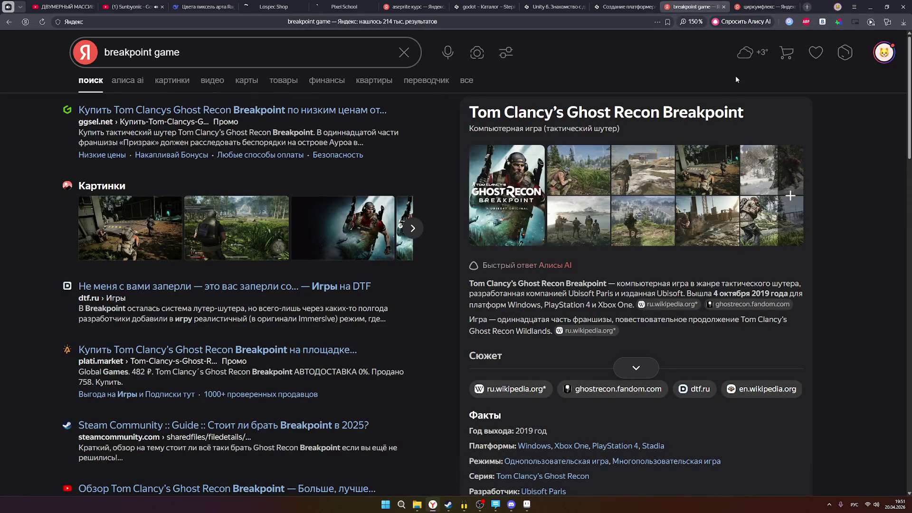
left_click(724, 7)
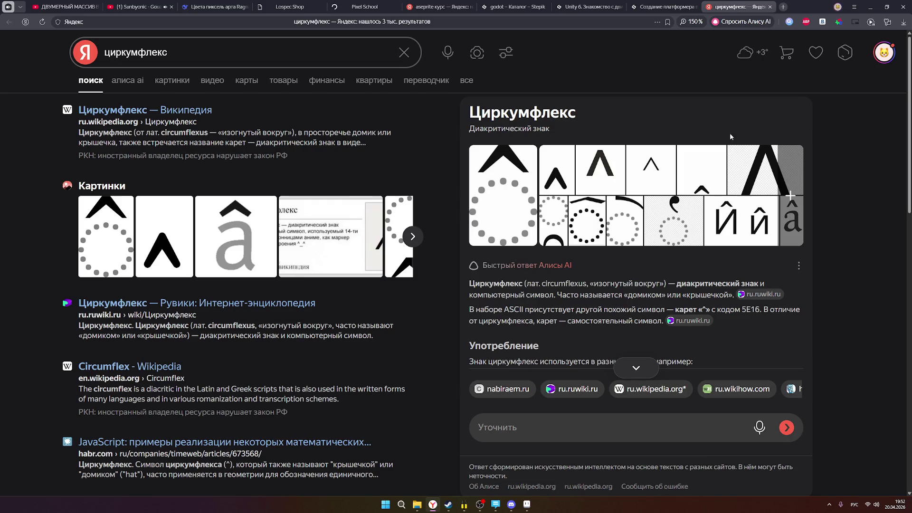
mouse_move(634, 388)
left_click_drag(731, 294, 558, 296)
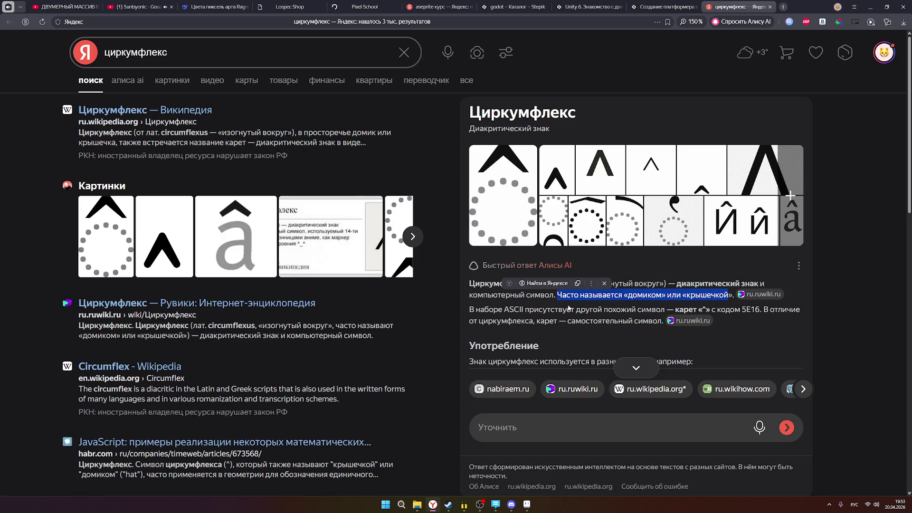
scroll(568, 306, "down", 1)
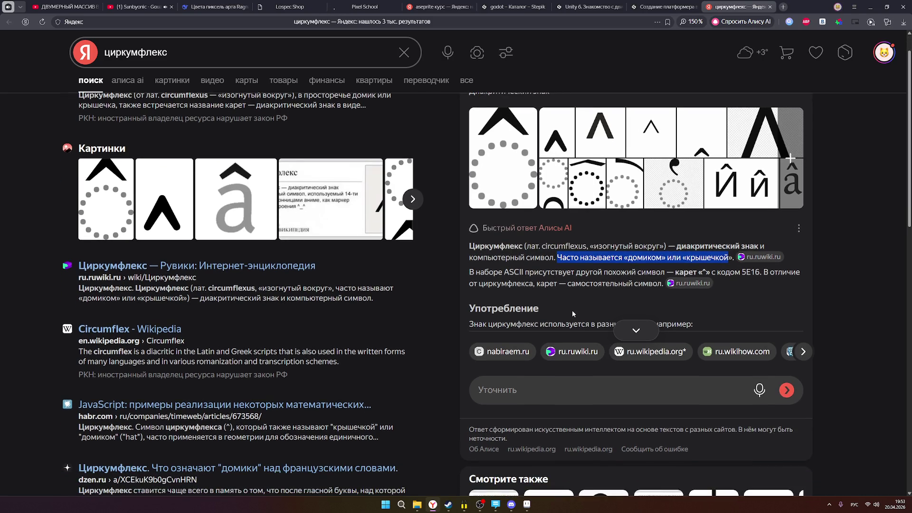
scroll(584, 314, "down", 2)
scroll(621, 338, "up", 3)
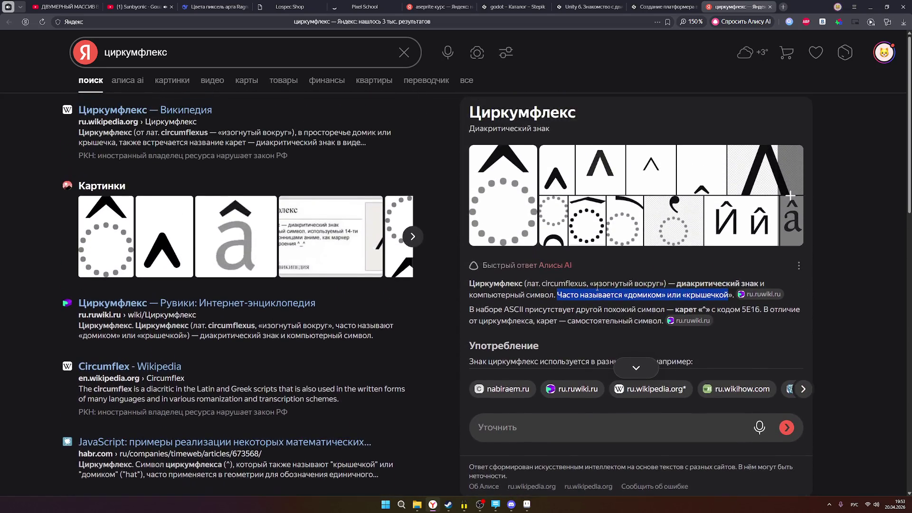
left_click(771, 7)
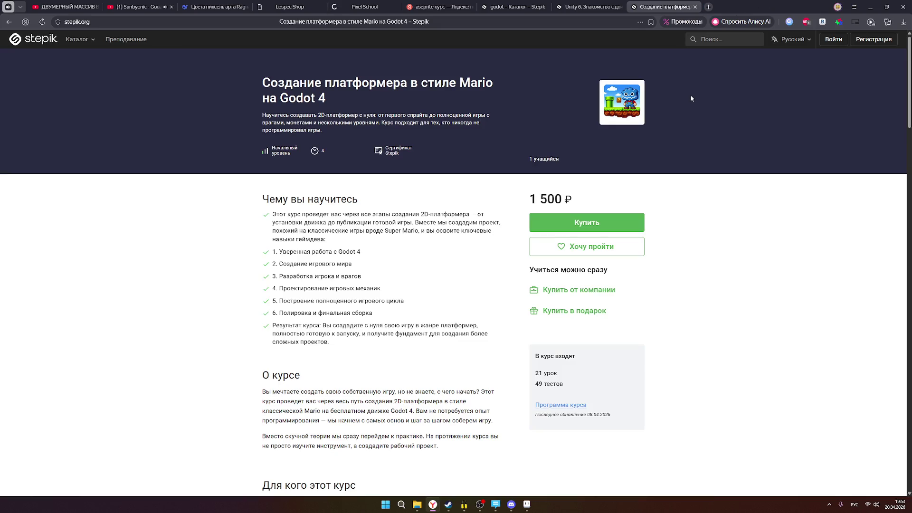
- Flip through the Unity and Godot course tabs, close the Aseprite course search, return to the sprite
left_click(573, 9)
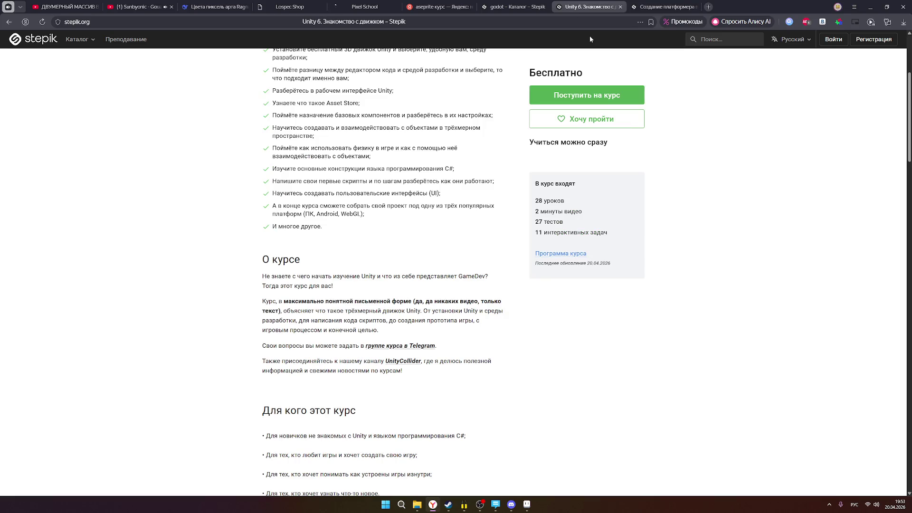
left_click(512, 7)
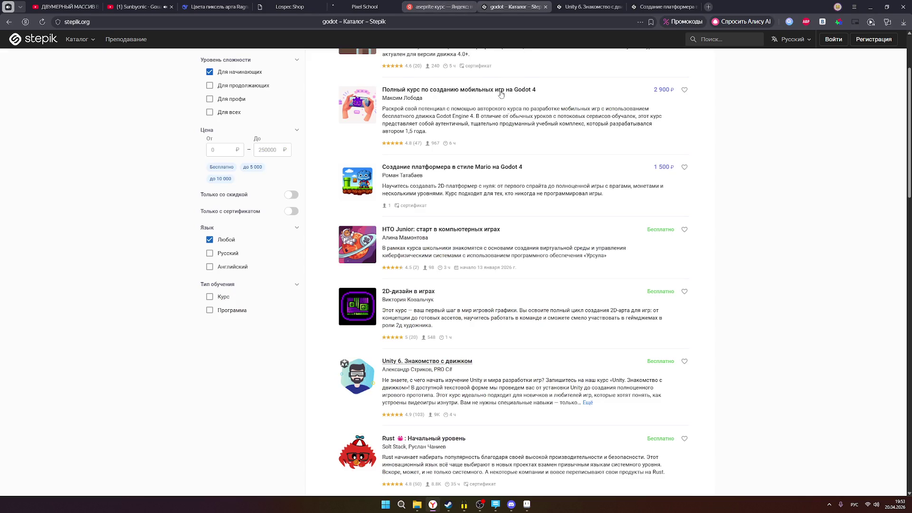
scroll(431, 325, "down", 2)
scroll(460, 316, "up", 1)
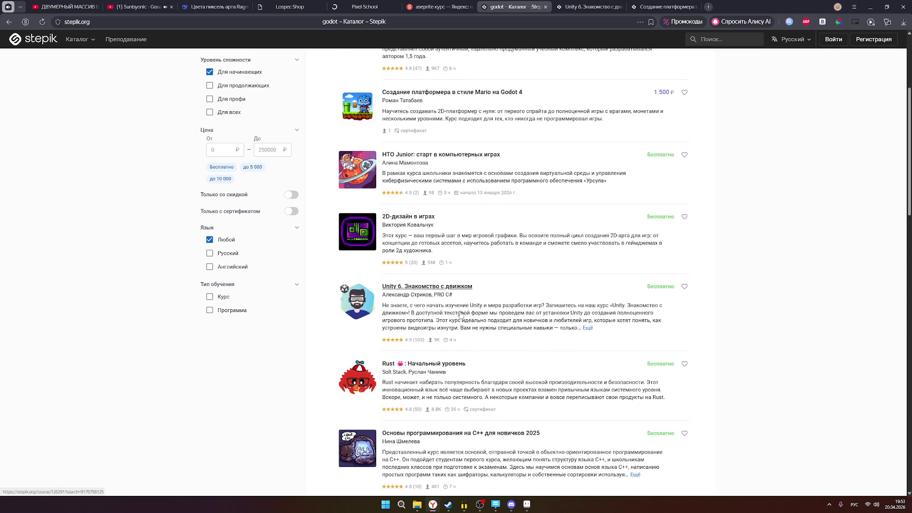
scroll(526, 265, "up", 3)
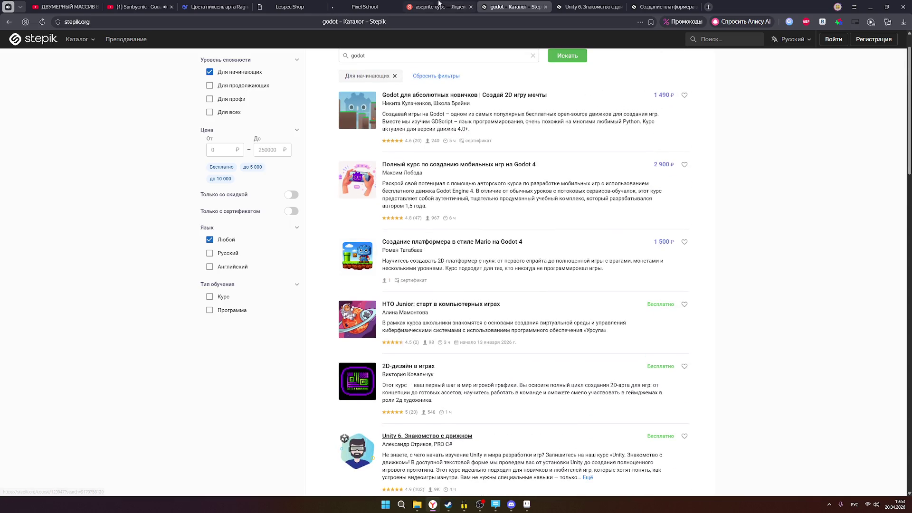
left_click(453, 7)
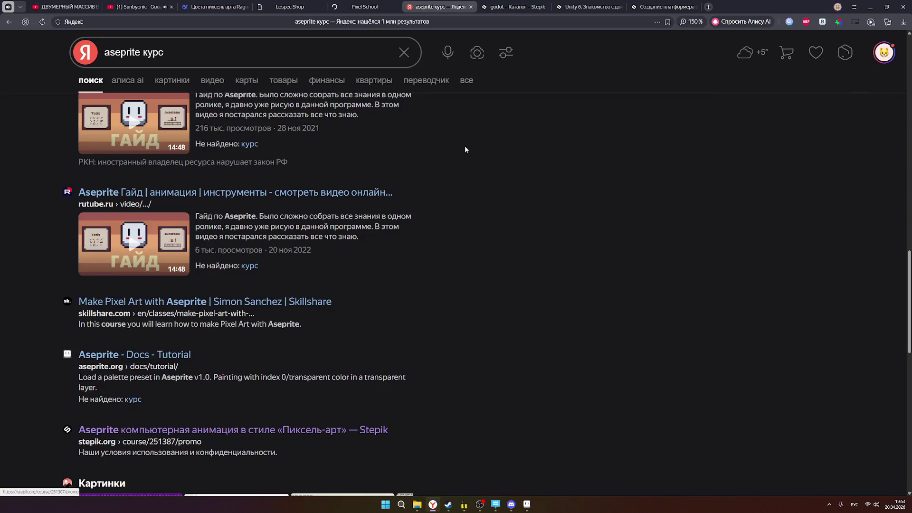
scroll(464, 171, "down", 2)
scroll(442, 157, "up", 4)
scroll(377, 114, "up", 3)
scroll(340, 91, "up", 1)
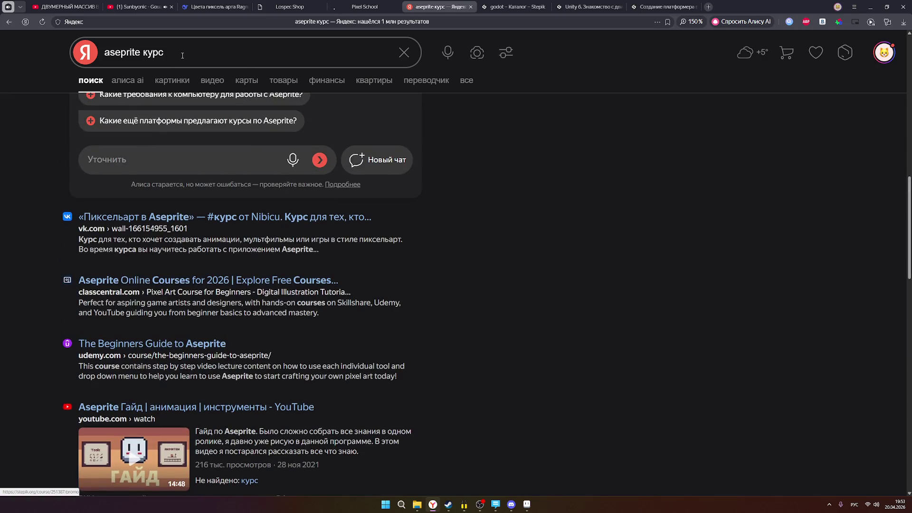
left_click(470, 6)
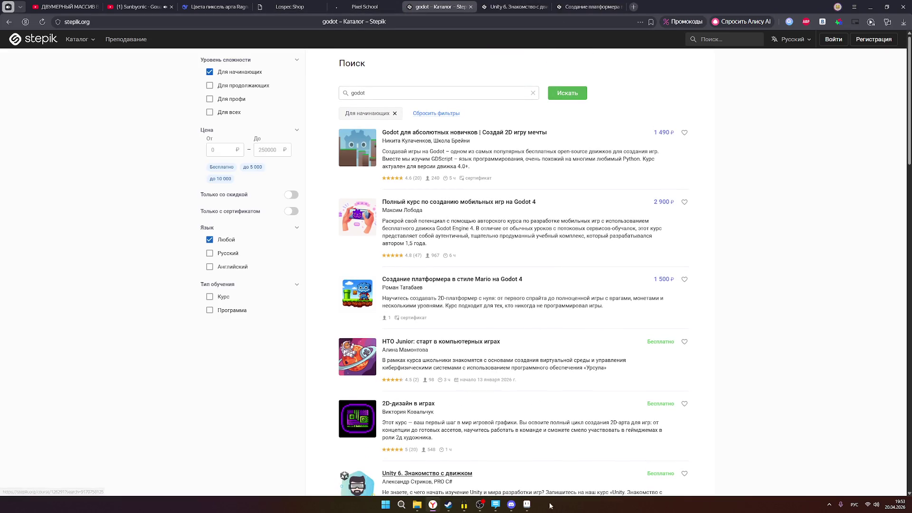
left_click(527, 505)
scroll(670, 226, "down", 4)
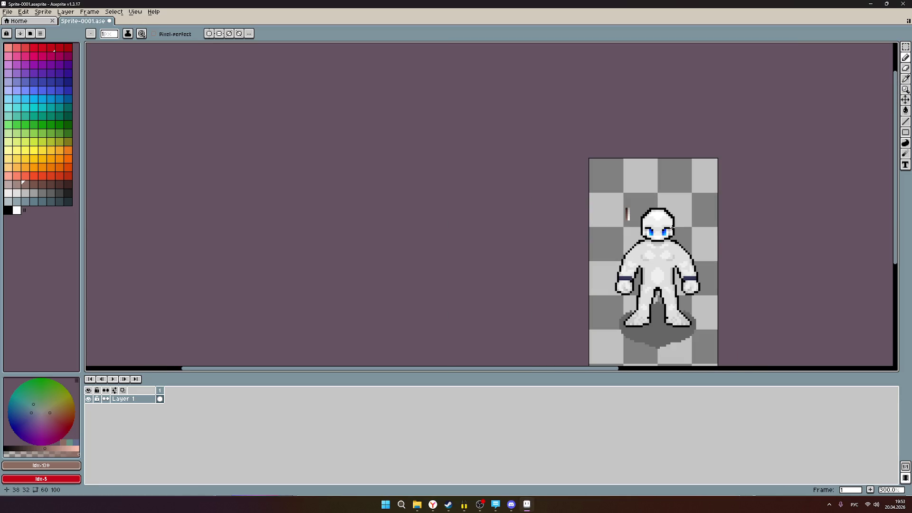
scroll(670, 227, "down", 3)
scroll(713, 219, "up", 3)
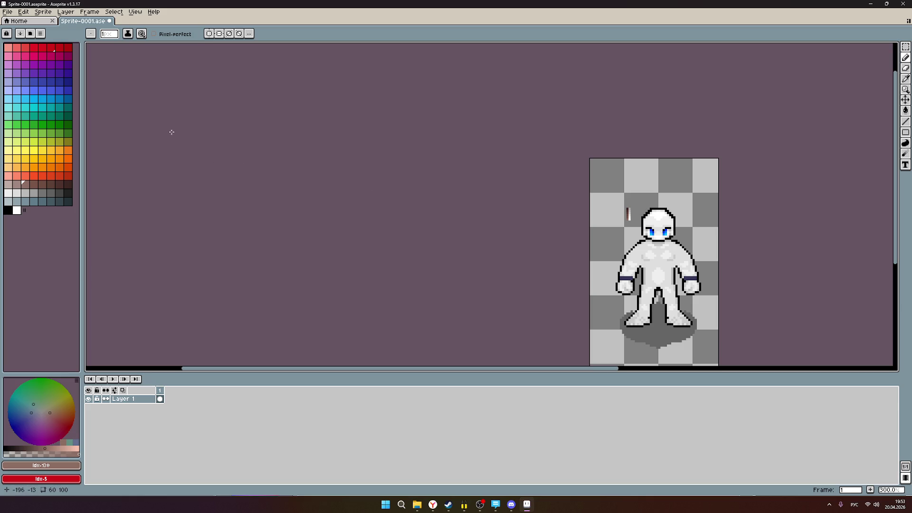
scroll(689, 224, "up", 1)
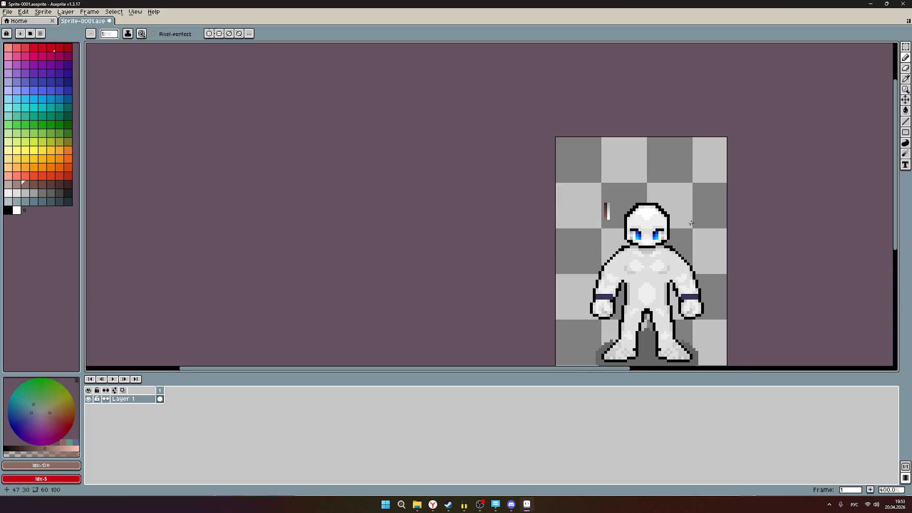
scroll(689, 223, "up", 2)
scroll(672, 220, "down", 1)
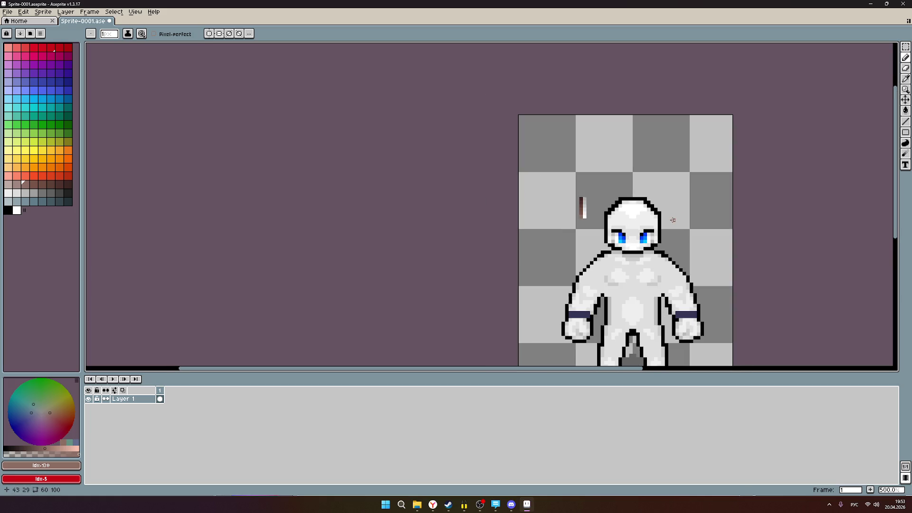
scroll(673, 220, "down", 2)
scroll(673, 219, "up", 1)
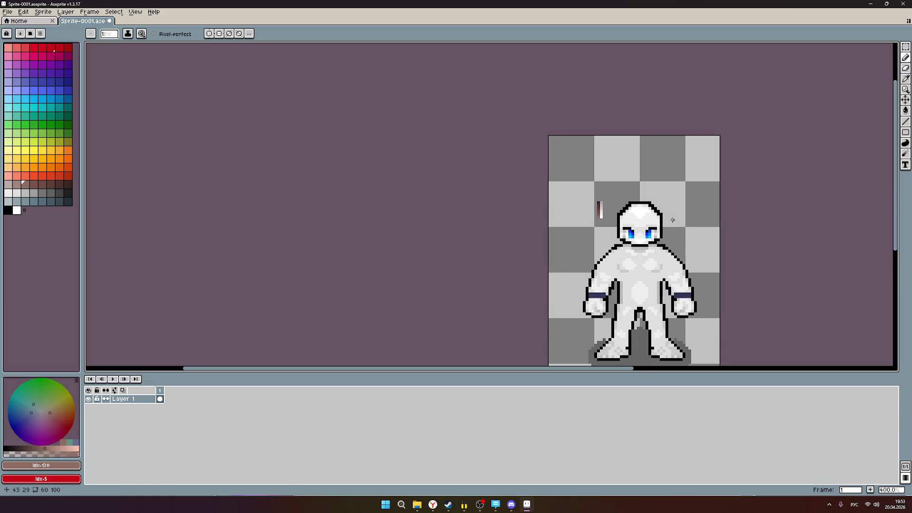
scroll(672, 220, "up", 1)
scroll(573, 209, "up", 5)
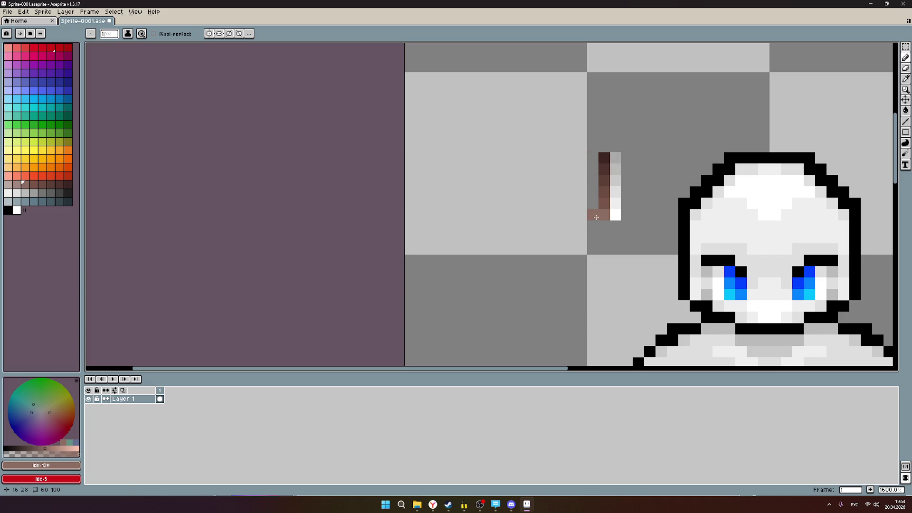
scroll(664, 214, "down", 1)
scroll(702, 225, "up", 1)
left_click_drag(643, 213, 590, 211)
scroll(542, 210, "down", 1)
scroll(533, 233, "down", 2)
scroll(533, 243, "up", 1)
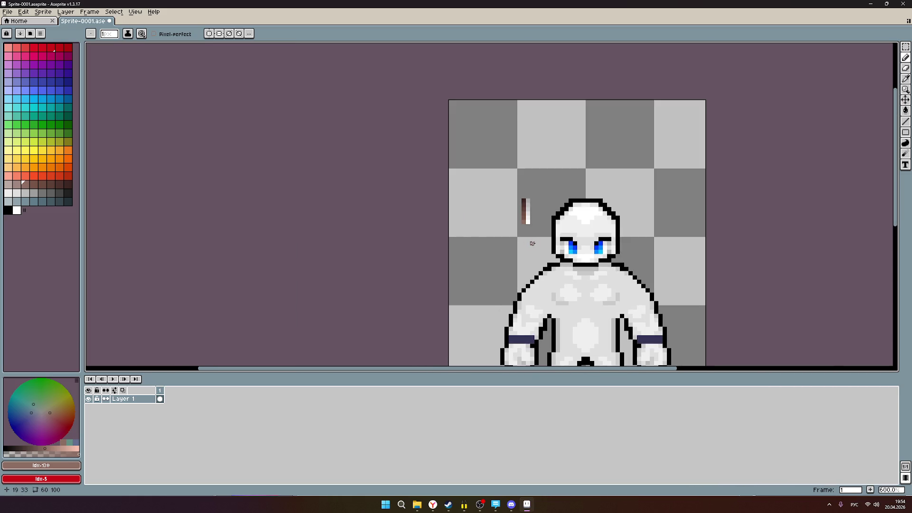
scroll(530, 226, "up", 3)
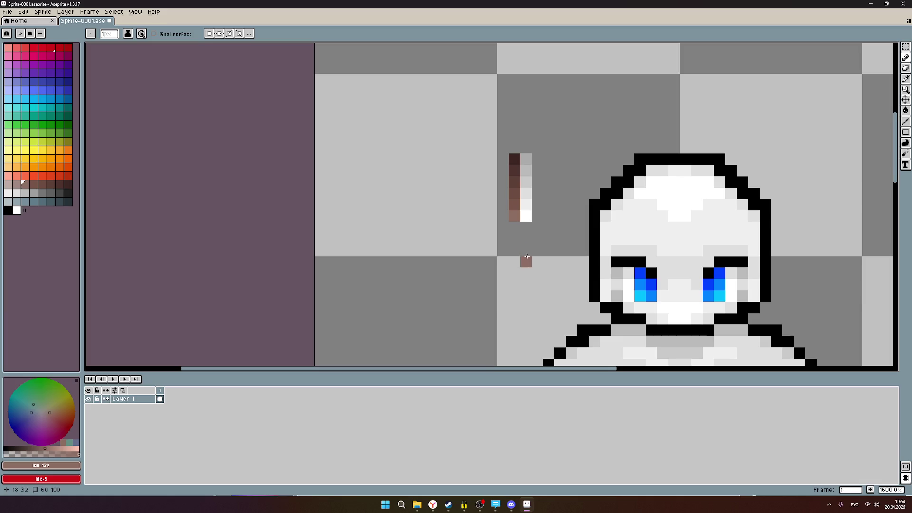
scroll(487, 201, "up", 1)
scroll(527, 178, "down", 2)
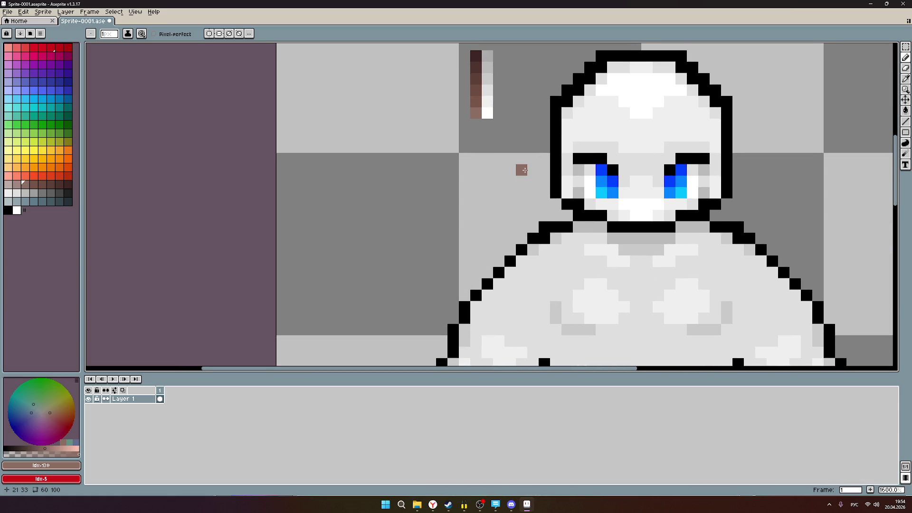
scroll(499, 170, "up", 2)
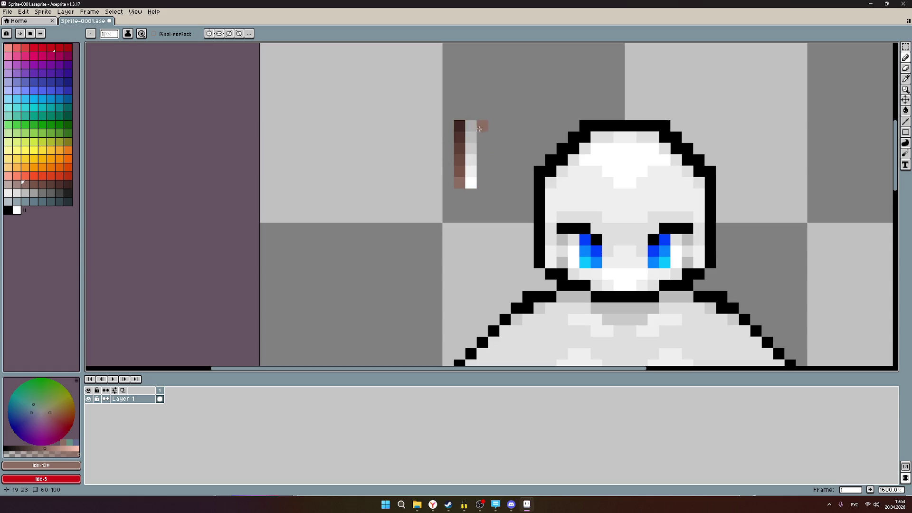
scroll(534, 204, "down", 4)
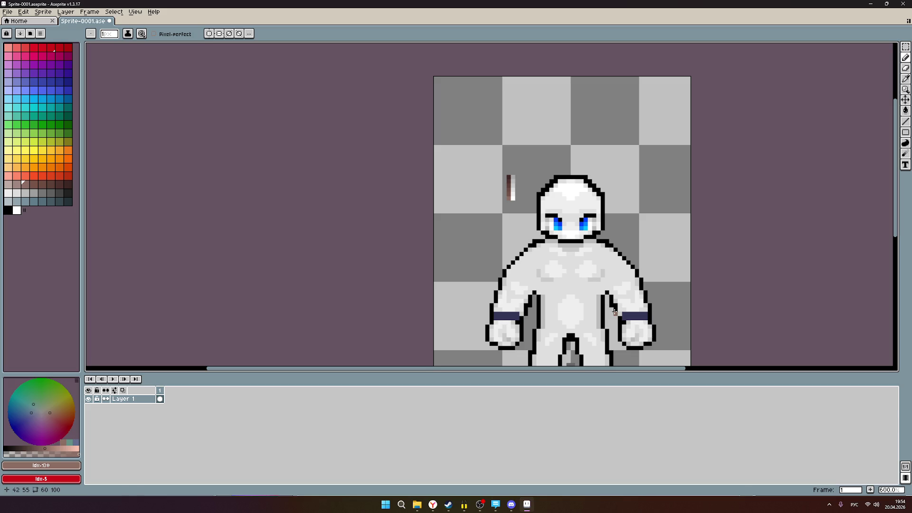
scroll(607, 309, "down", 2)
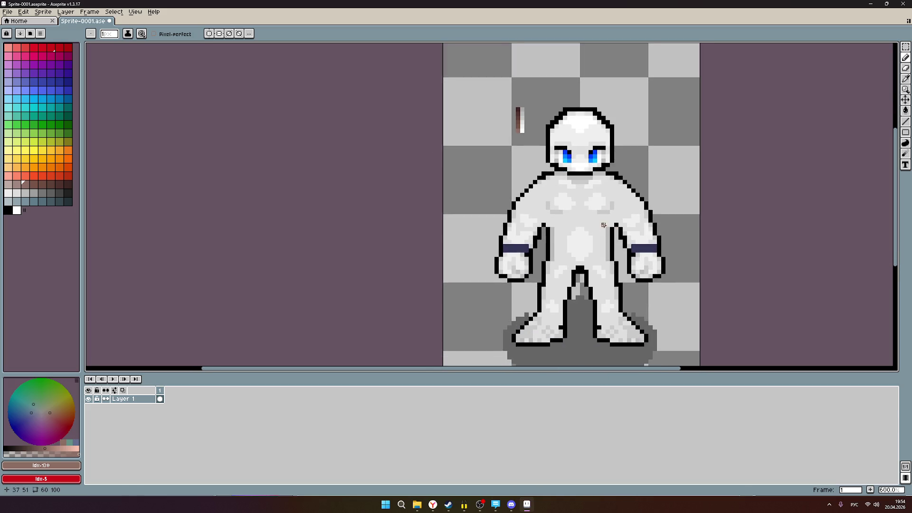
scroll(594, 171, "up", 2)
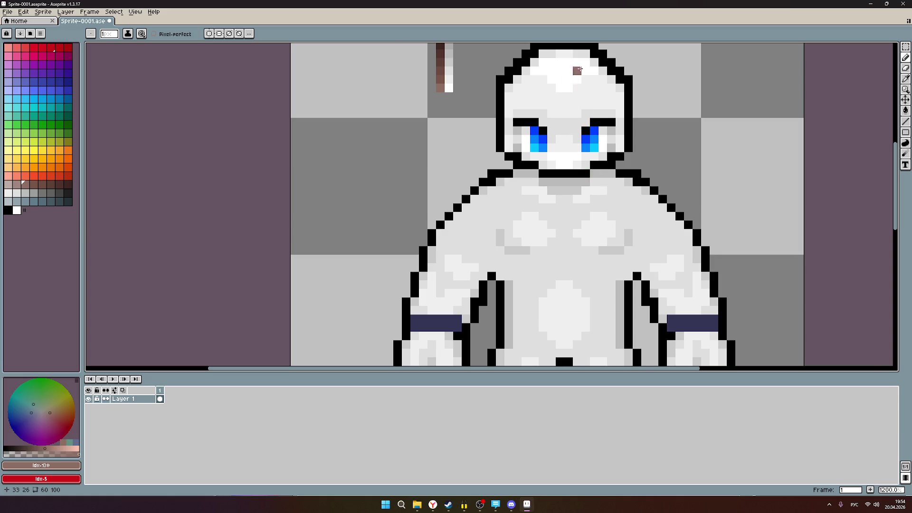
scroll(575, 72, "up", 1)
left_click_drag(575, 71, 560, 150)
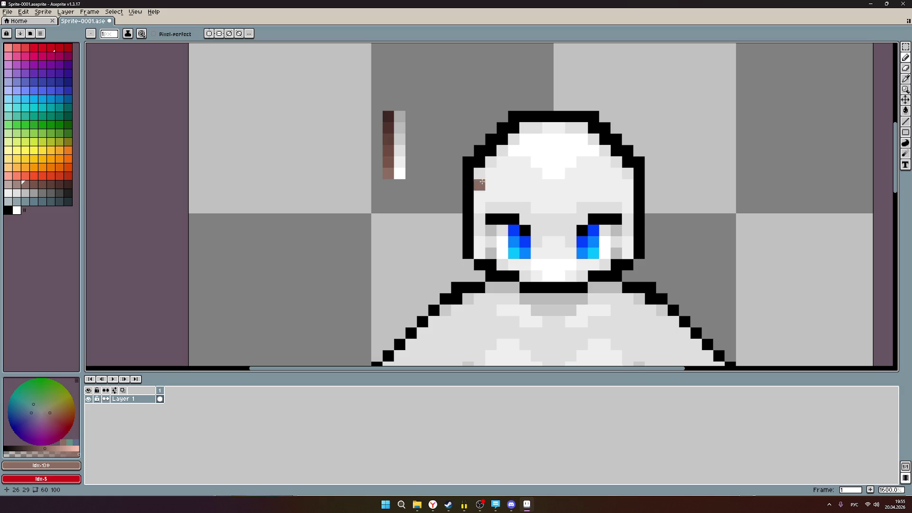
scroll(499, 186, "down", 1)
scroll(566, 243, "down", 1)
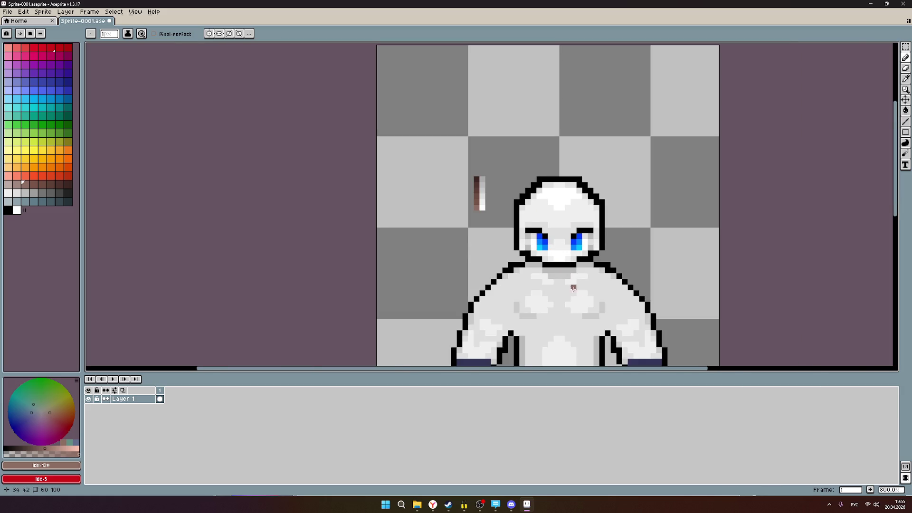
scroll(573, 287, "up", 1)
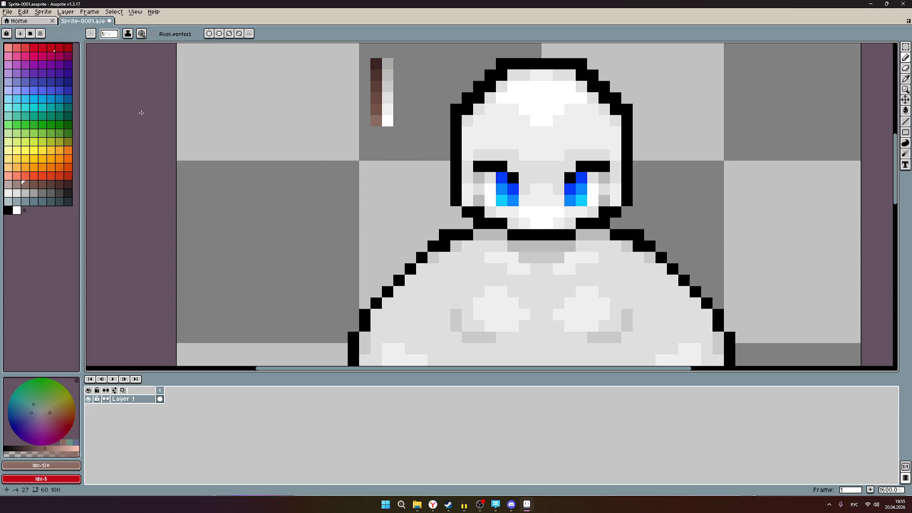
scroll(428, 146, "down", 1)
scroll(426, 137, "up", 1)
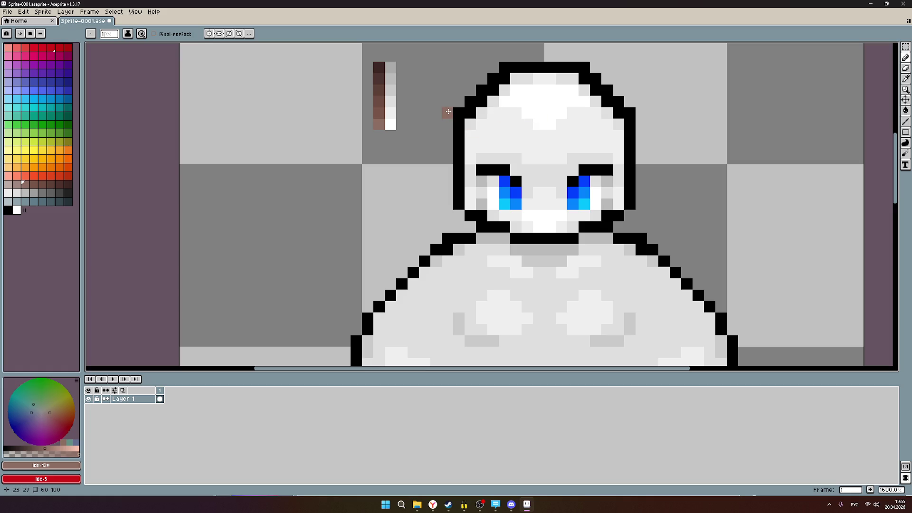
scroll(529, 134, "down", 2)
scroll(535, 139, "down", 1)
scroll(542, 142, "up", 2)
scroll(550, 151, "up", 3)
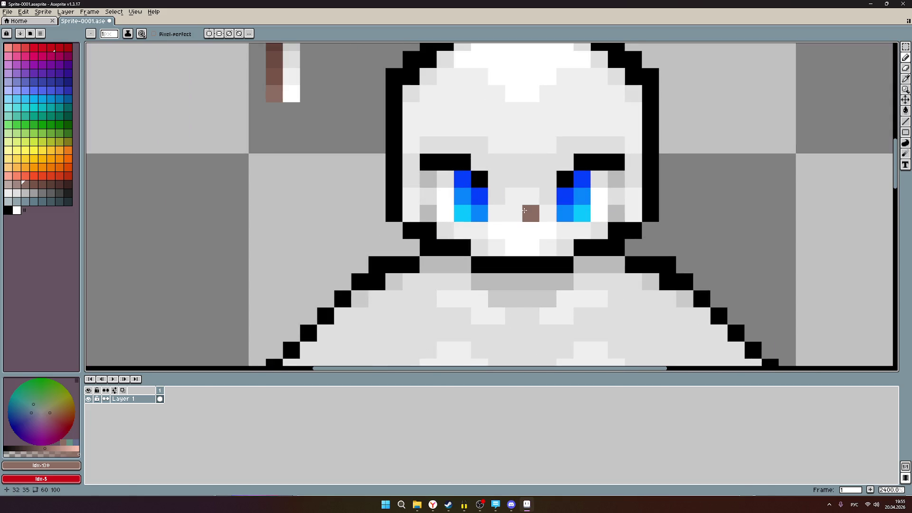
- Paint a brown nose and a first forehead band, then undo the strokes that ran over the outline
left_click_drag(512, 200, 531, 197)
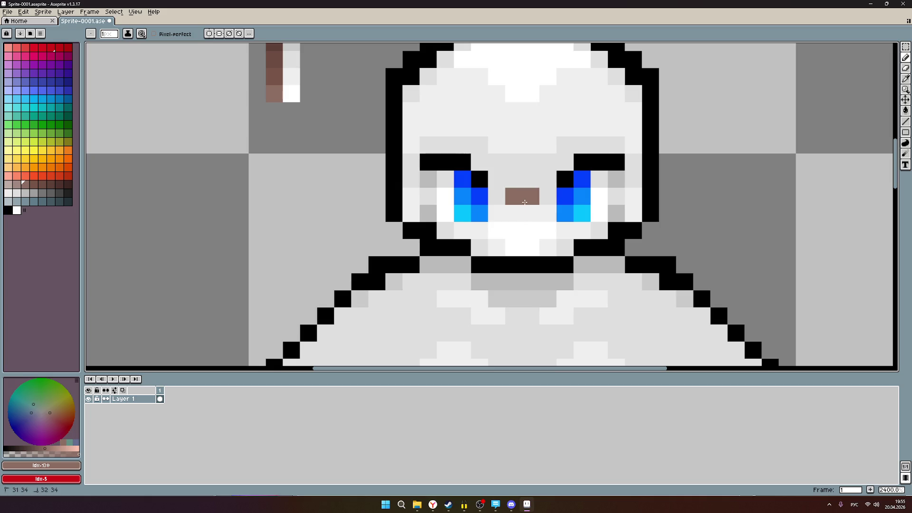
left_click_drag(549, 145, 503, 148)
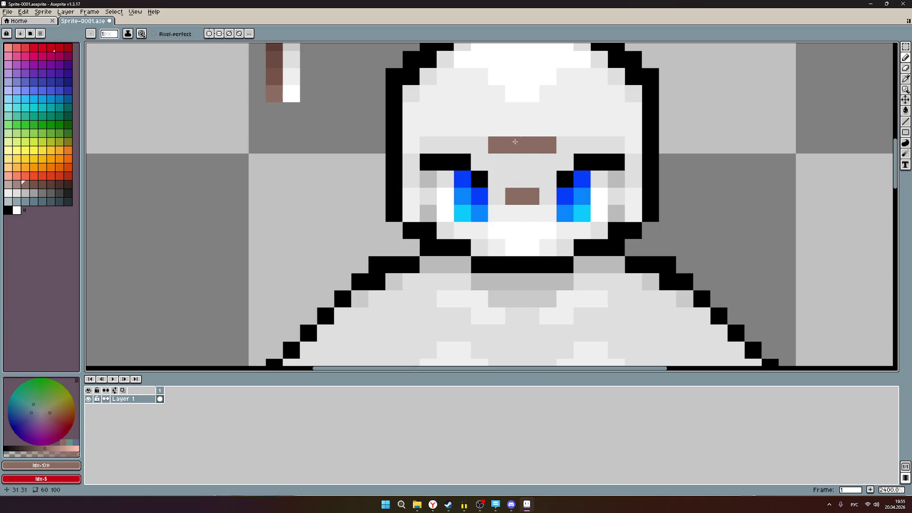
scroll(503, 149, "down", 2)
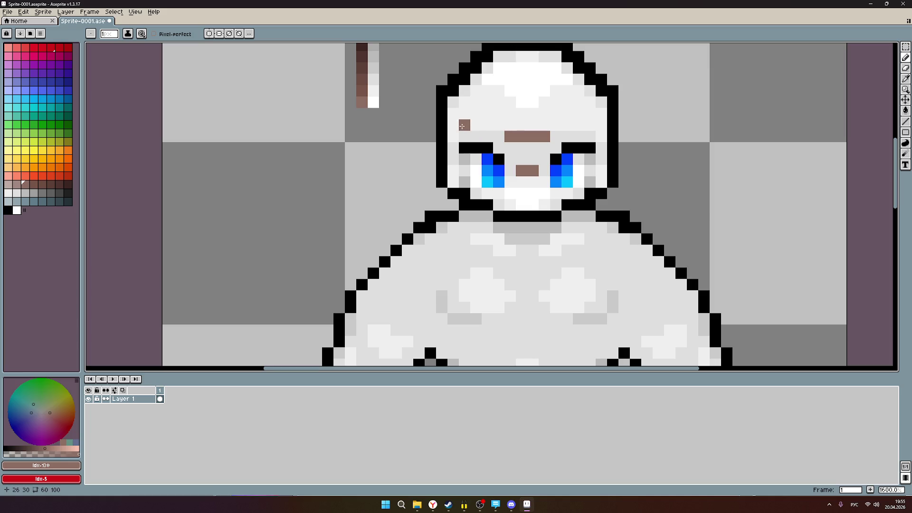
mouse_move(463, 126)
left_mouse_down()
mouse_move(604, 131)
mouse_move(574, 114)
mouse_move(453, 115)
left_mouse_up()
key("ctrl+z")
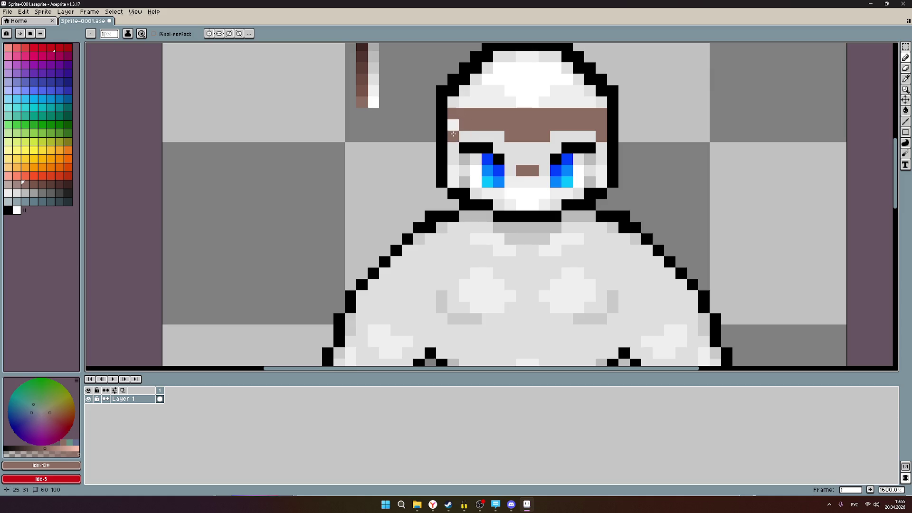
key("v")
key("ctrl+z")
key("b")
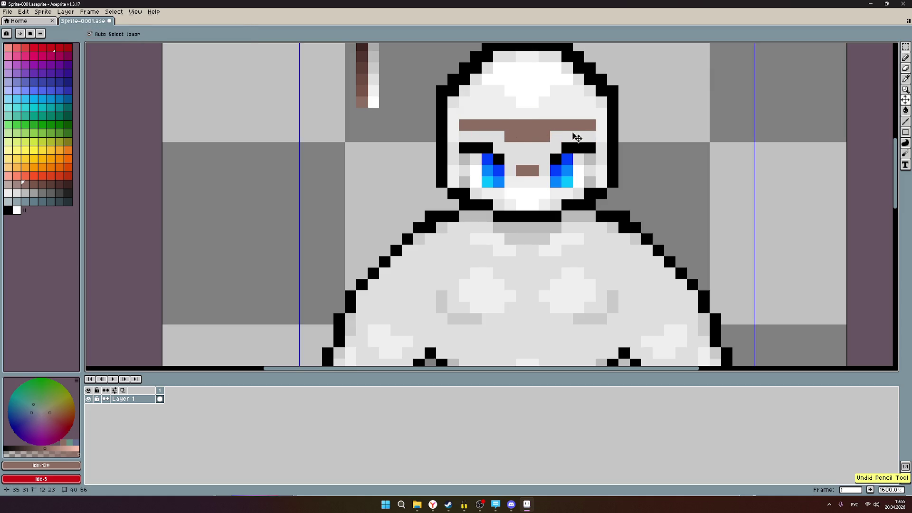
key("ctrl+z")
key("ctrl+z")
key("ctrl+z")
key("ctrl+z")
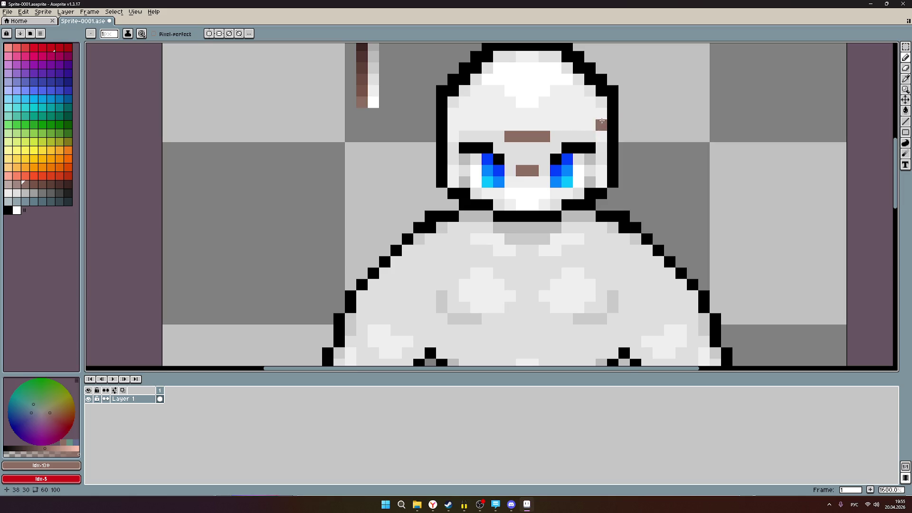
- Redraw a wide brown band across the forehead above the eyes and fill in its left end
left_click_drag(602, 114, 602, 138)
left_click_drag(589, 124, 455, 126)
left_click(453, 113)
left_click(454, 135)
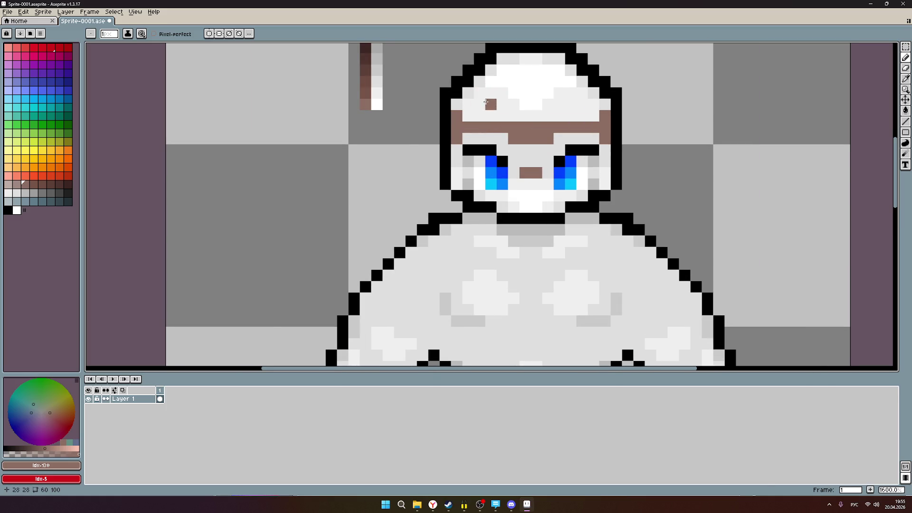
left_click_drag(502, 105, 456, 151)
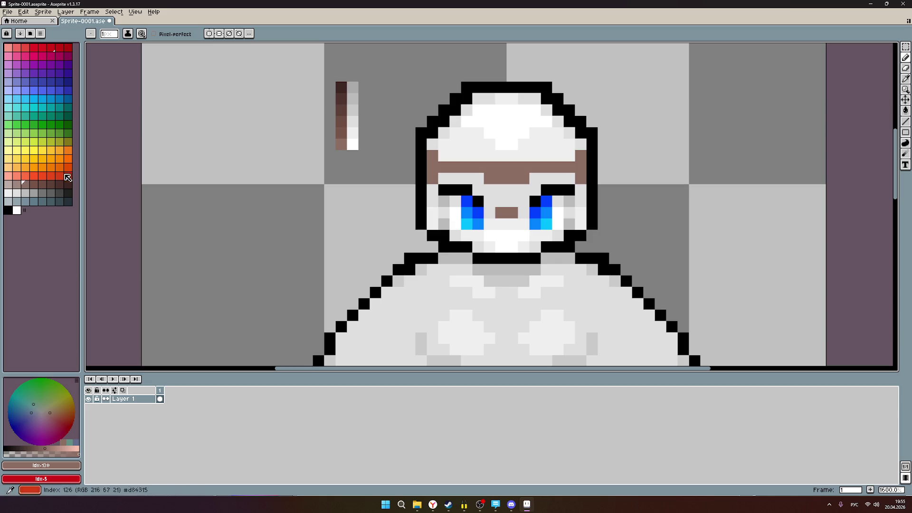
scroll(444, 156, "up", 2)
- Paint brown pixels from the brow up into the head as a hairline, leaving a white parting on top
mouse_move(428, 152)
left_mouse_down()
mouse_move(422, 139)
mouse_move(445, 123)
mouse_move(491, 143)
mouse_move(473, 157)
mouse_move(422, 154)
mouse_move(424, 140)
mouse_move(474, 140)
mouse_move(508, 158)
mouse_move(607, 163)
mouse_move(611, 140)
mouse_move(593, 122)
mouse_move(559, 122)
mouse_move(580, 122)
mouse_move(542, 140)
mouse_move(583, 149)
left_mouse_up()
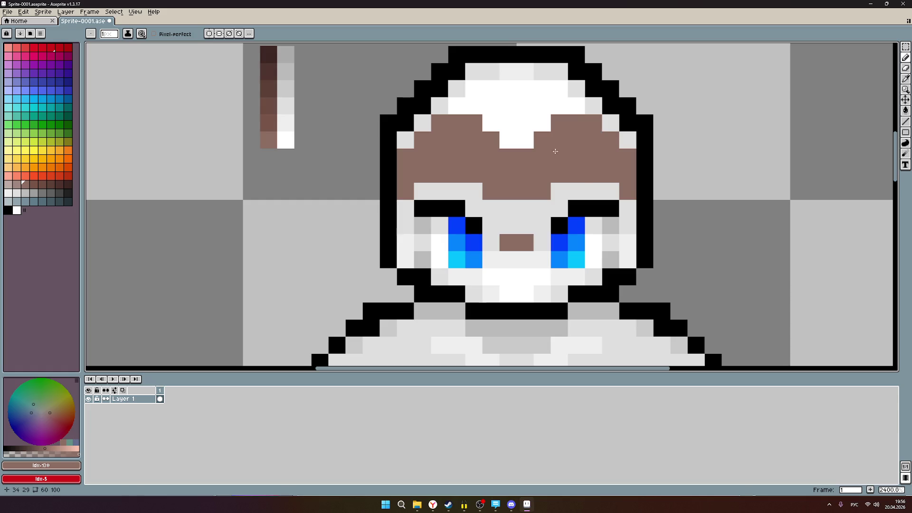
scroll(487, 109, "up", 1)
scroll(488, 109, "up", 1)
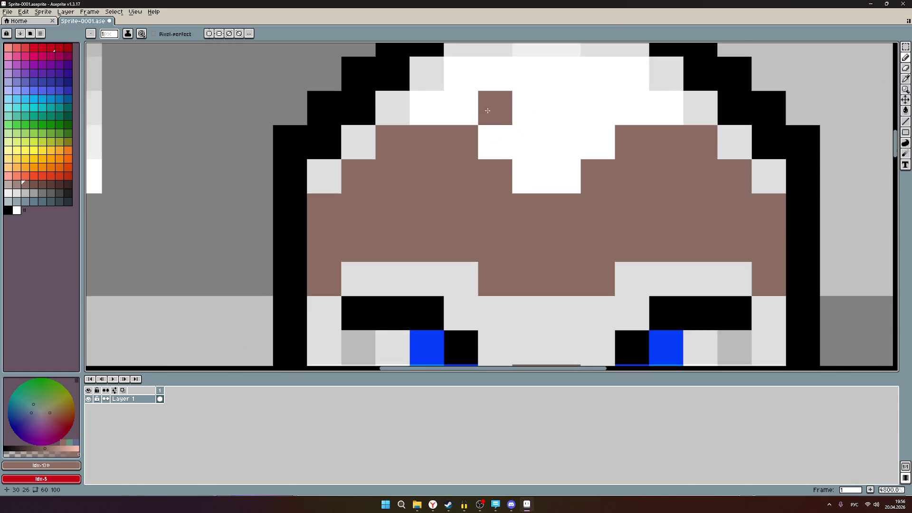
scroll(487, 110, "down", 1)
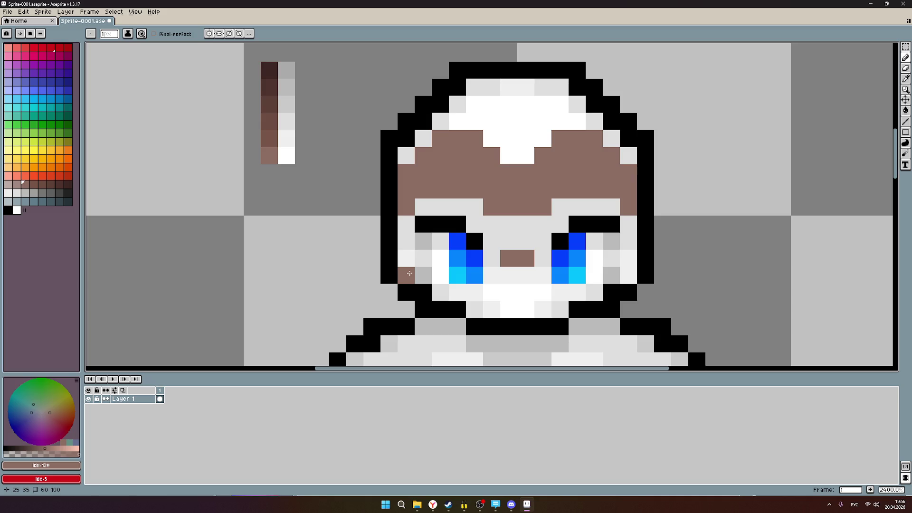
scroll(456, 282, "down", 2)
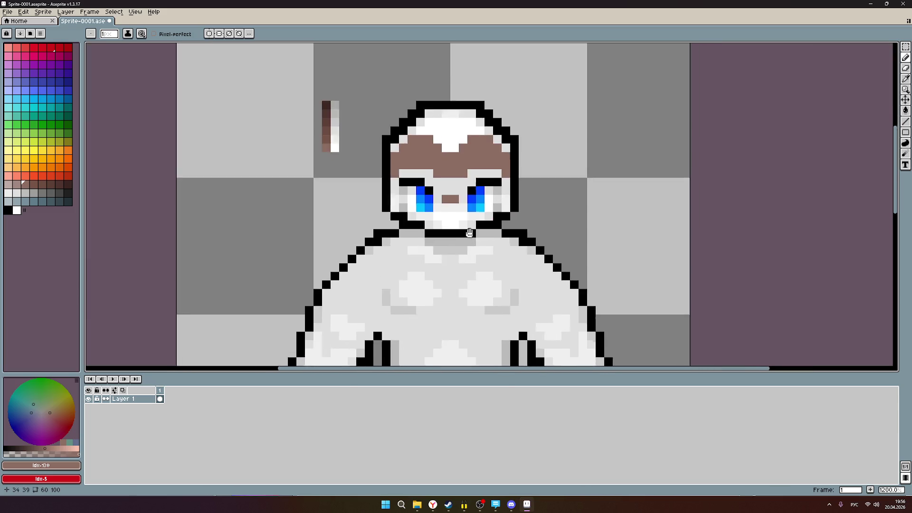
scroll(442, 264, "down", 3)
scroll(427, 243, "down", 2)
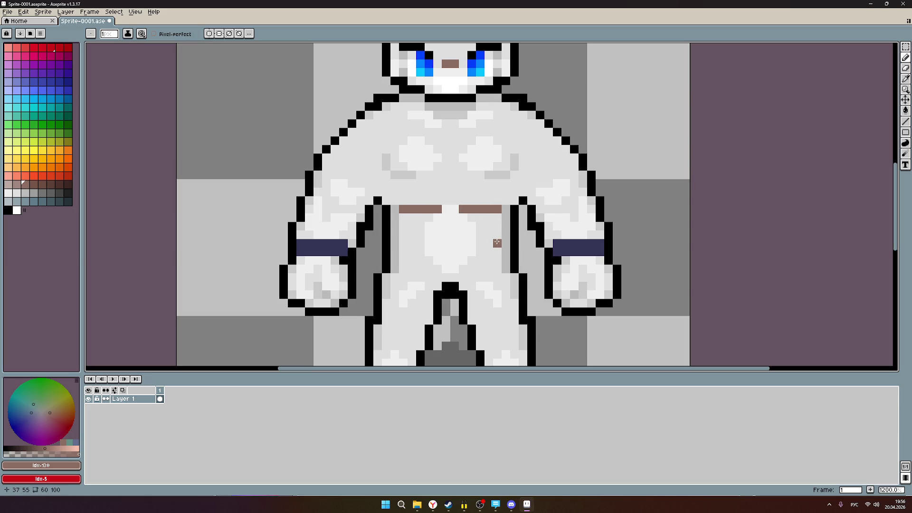
- Paint brown trim along the right shoulder outline, then undo it along with the brown waist marks
left_click_drag(403, 192, 443, 251)
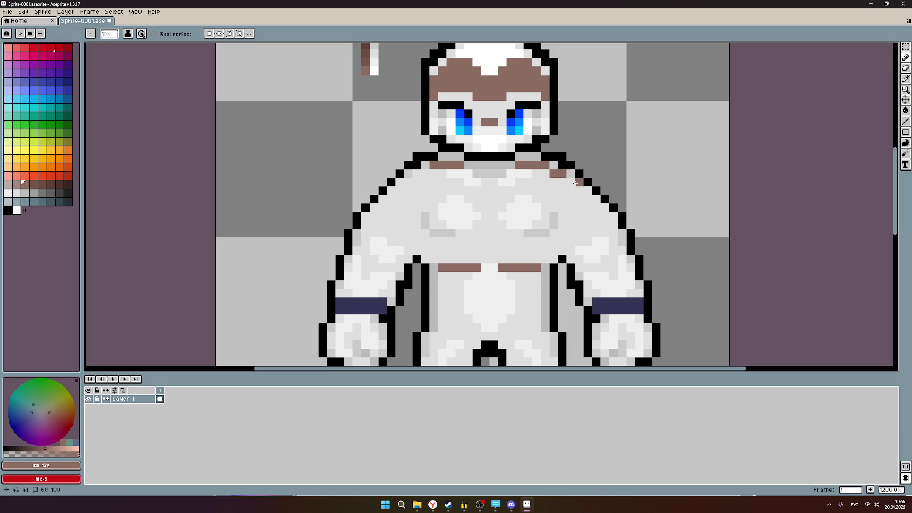
scroll(588, 182, "up", 3)
mouse_move(577, 180)
left_mouse_down()
mouse_move(536, 180)
mouse_move(563, 198)
mouse_move(586, 197)
mouse_move(603, 230)
mouse_move(599, 221)
left_mouse_up()
left_click(620, 231)
mouse_move(620, 265)
left_mouse_down()
mouse_move(549, 193)
mouse_move(568, 204)
mouse_move(569, 247)
mouse_move(581, 247)
left_mouse_up()
left_click(568, 177)
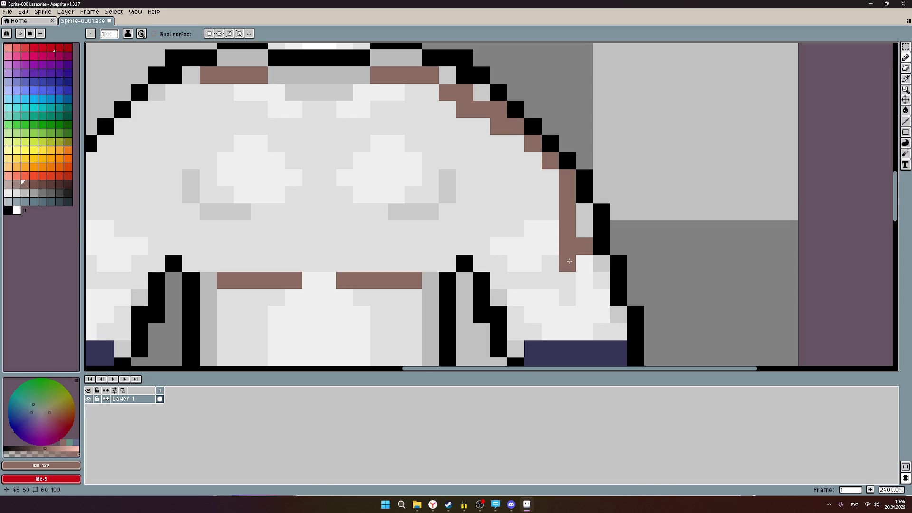
scroll(571, 283, "down", 2)
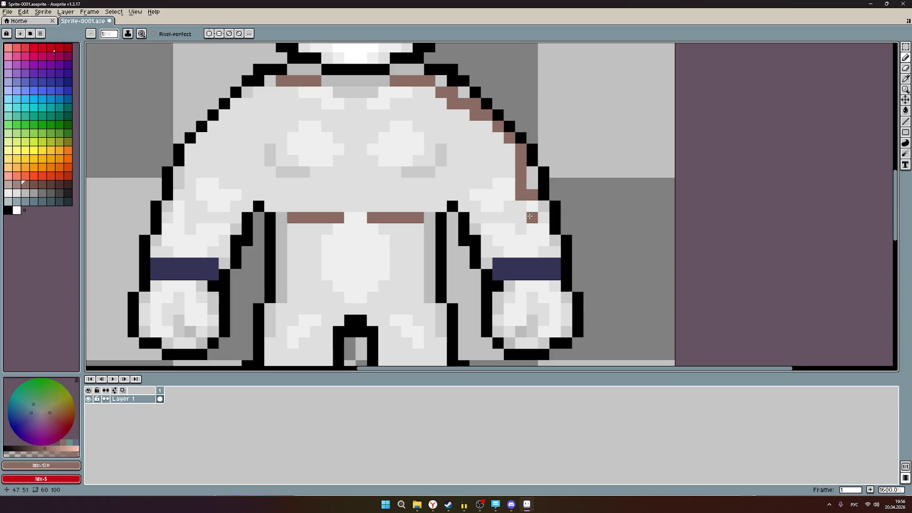
scroll(530, 216, "down", 3)
scroll(482, 207, "down", 1)
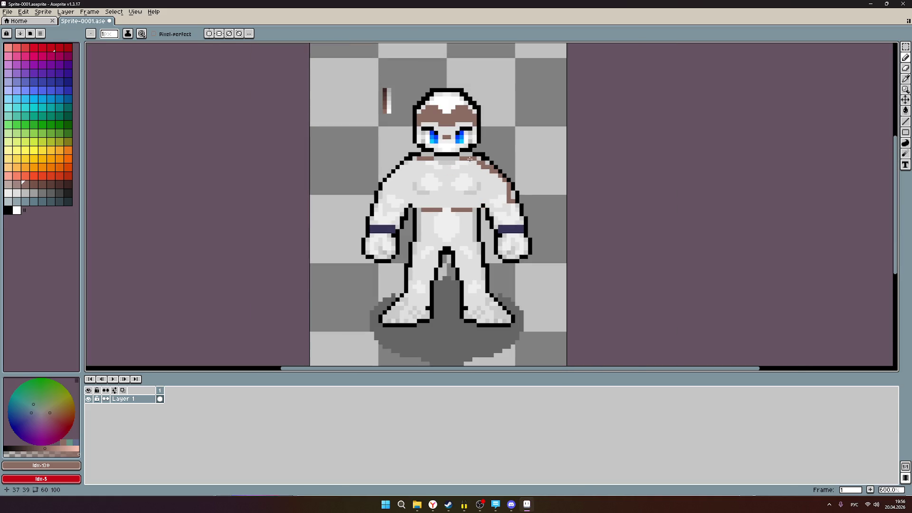
scroll(470, 159, "up", 1)
scroll(478, 158, "up", 2)
scroll(488, 157, "down", 2)
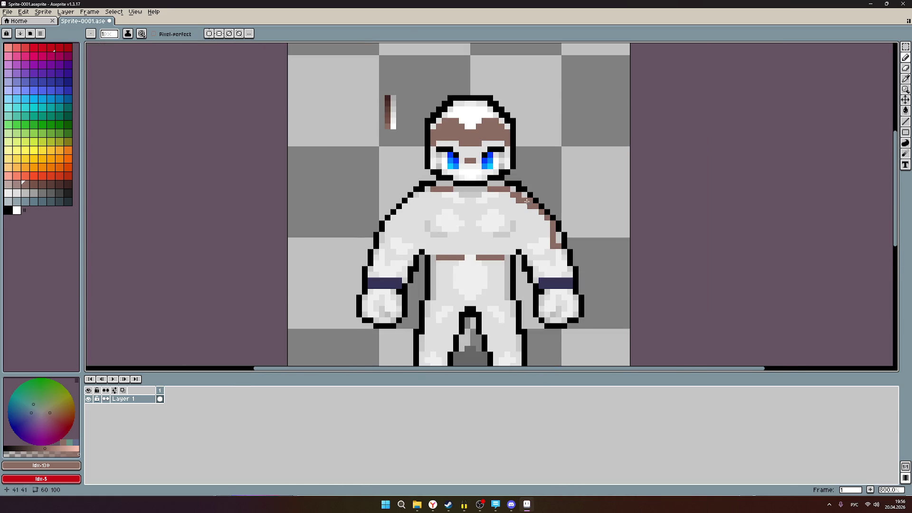
key("ctrl+z")
key("ctrl+z")
key("ctrl+z")
key("ctrl+z")
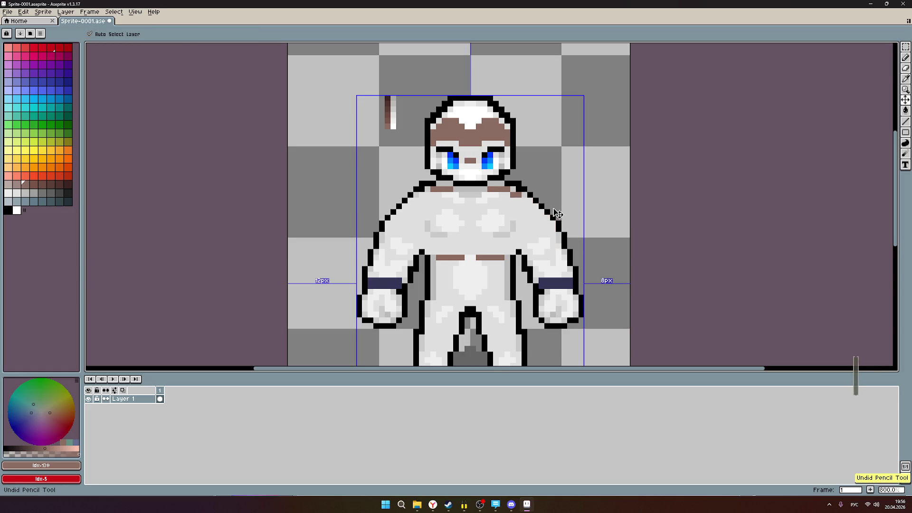
key("ctrl+z")
key("ctrl+z")
key("b")
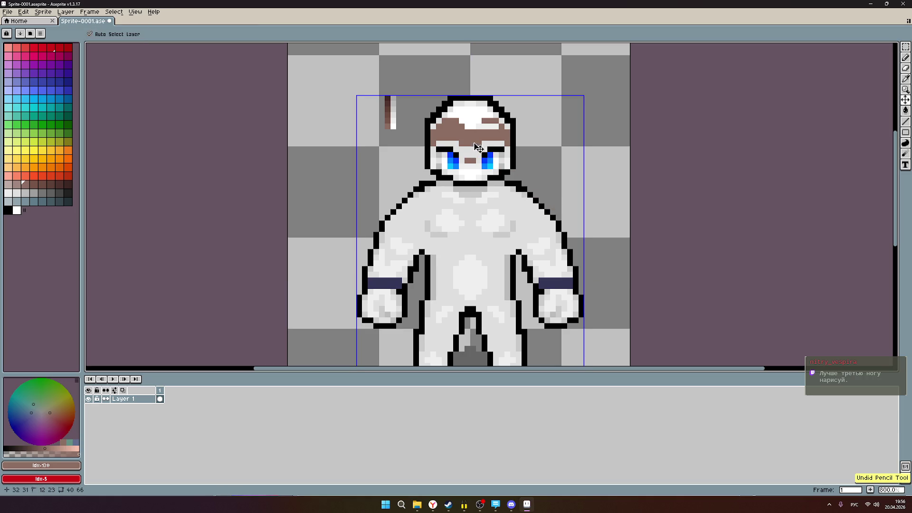
scroll(477, 146, "up", 3)
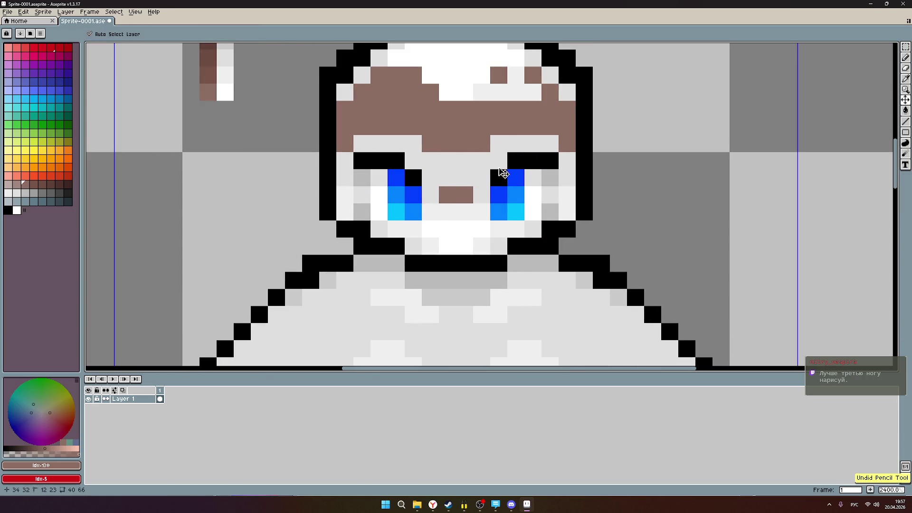
- Recentre the face in view and pick a lighter brown swatch for the hair
left_click_drag(493, 126, 474, 181)
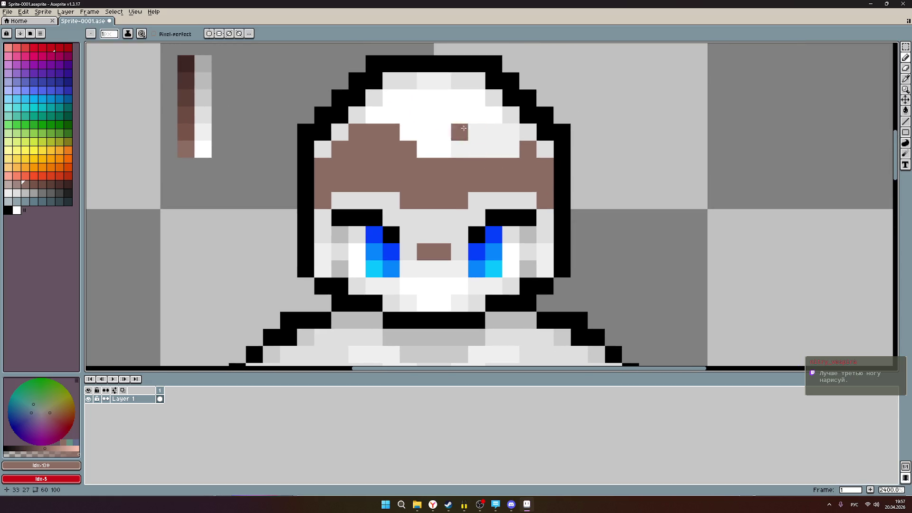
scroll(468, 125, "up", 3)
left_click_drag(449, 88, 446, 165)
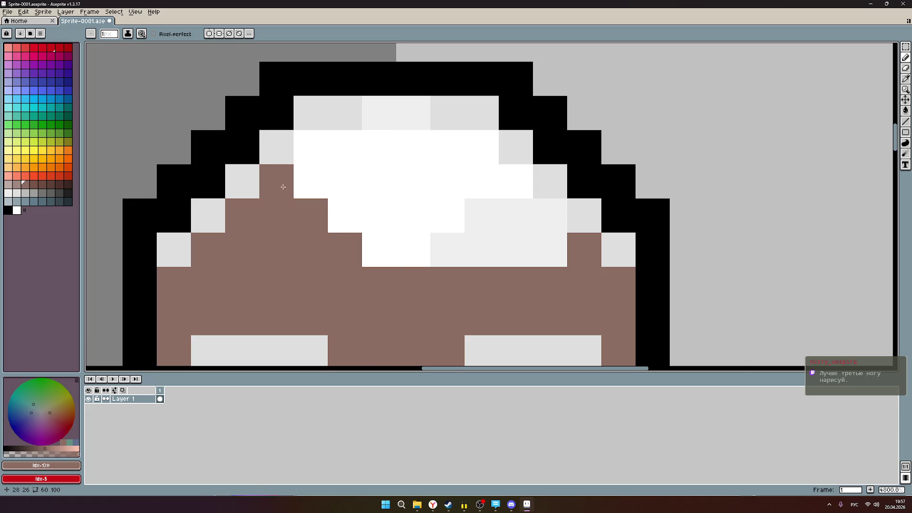
scroll(293, 187, "down", 3)
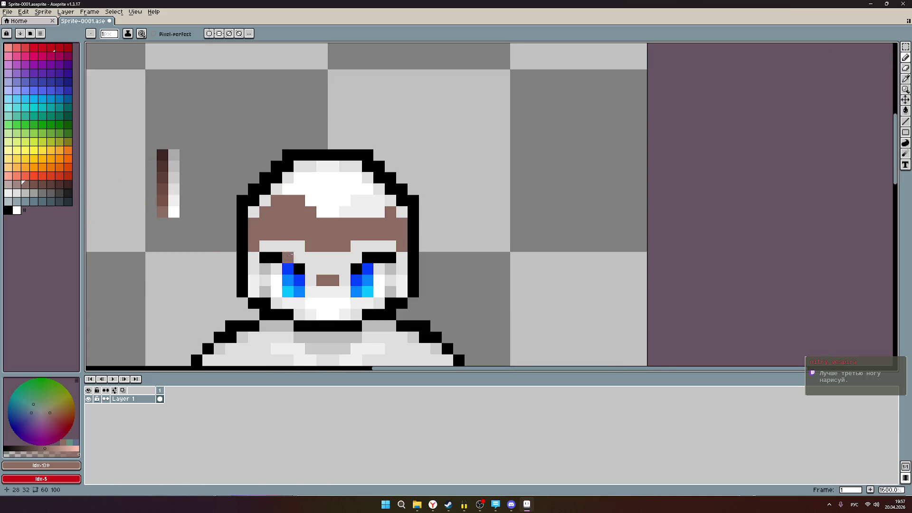
left_click_drag(305, 246, 330, 200)
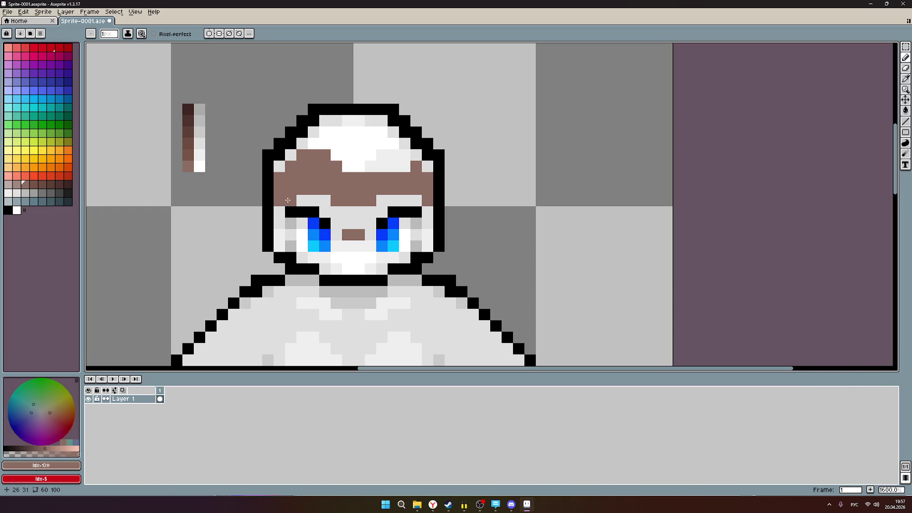
scroll(288, 200, "up", 2)
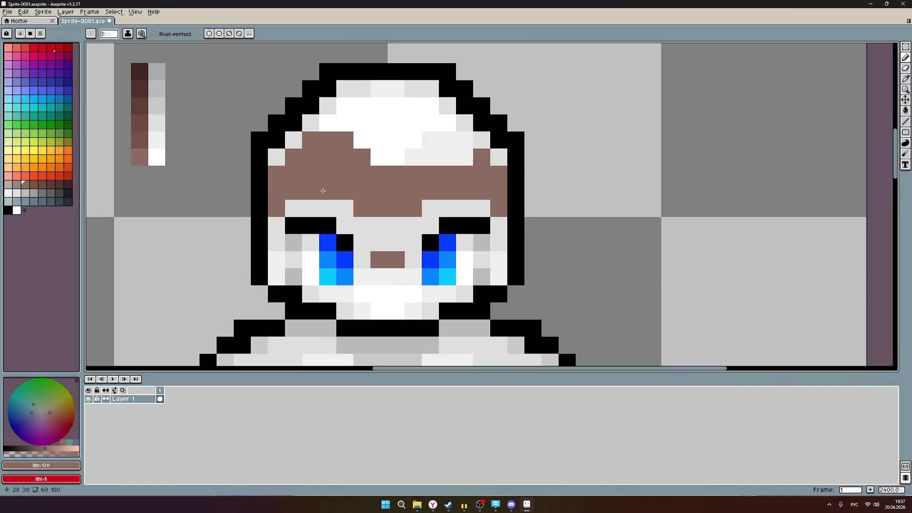
left_click_drag(330, 175, 359, 170)
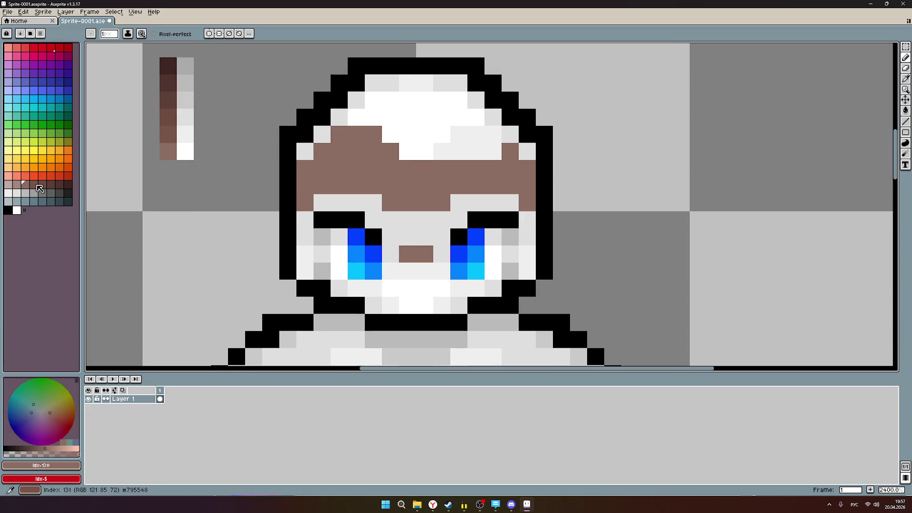
left_click(425, 260)
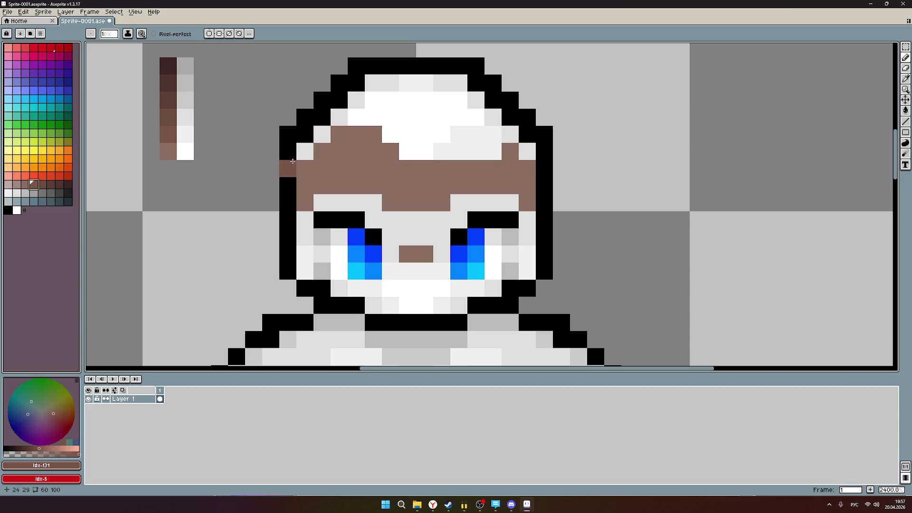
key("Down")
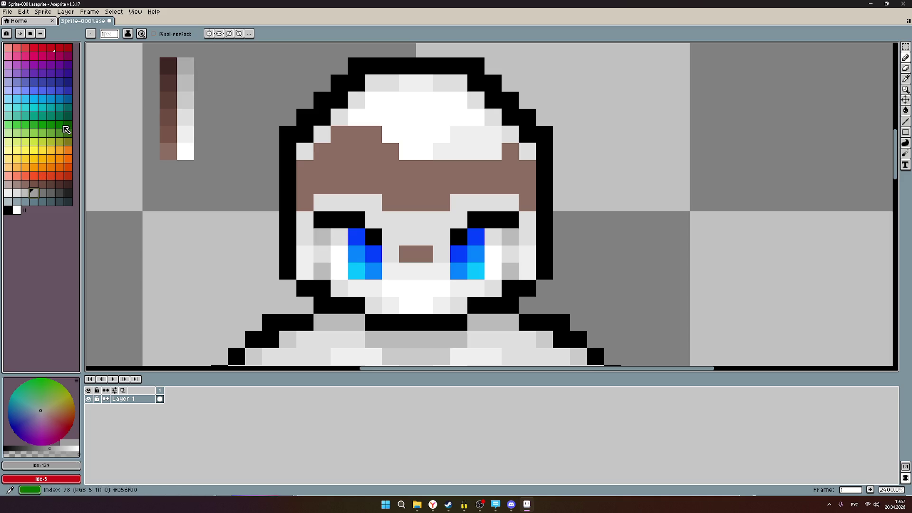
left_click(30, 188)
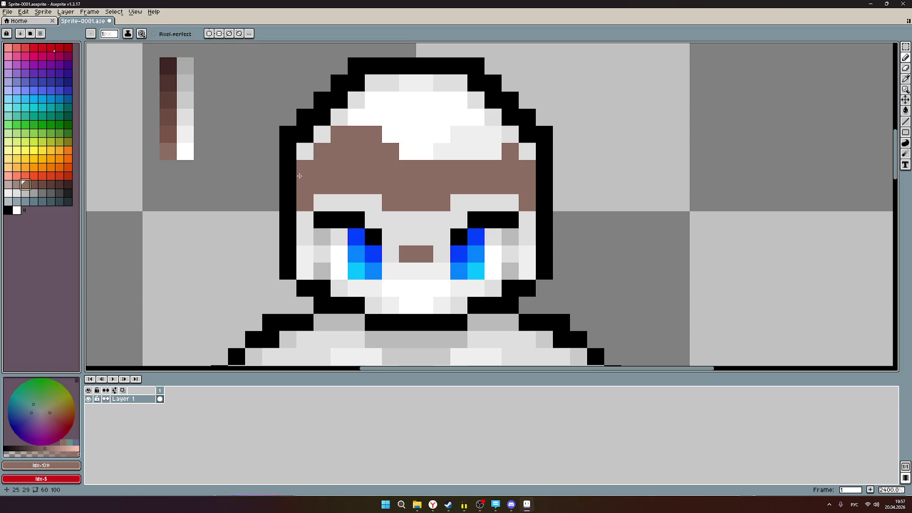
- Repaint the brow band and right-side hair pixels in the lighter greyish brown
left_click(19, 191)
mouse_move(391, 202)
left_mouse_down()
mouse_move(527, 185)
mouse_move(527, 203)
left_mouse_up()
left_click(531, 169)
left_click(507, 155)
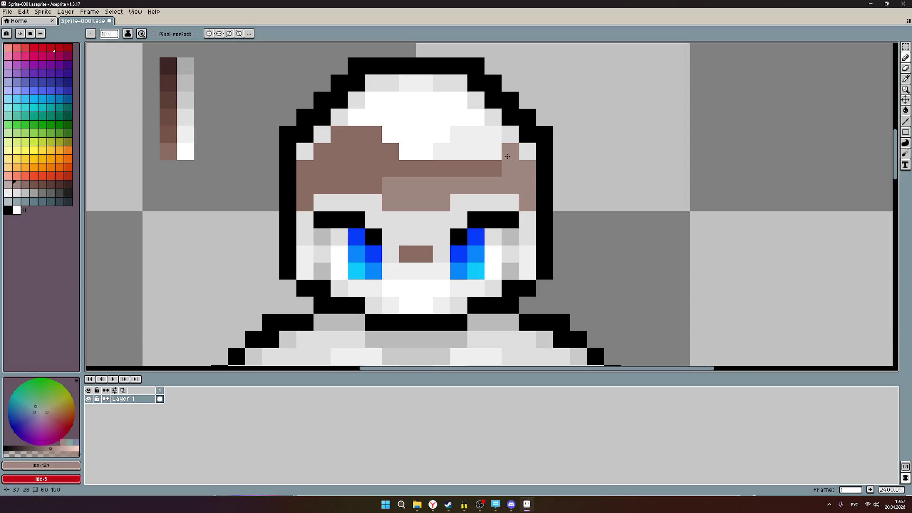
left_click(494, 171)
left_click_drag(490, 171, 347, 171)
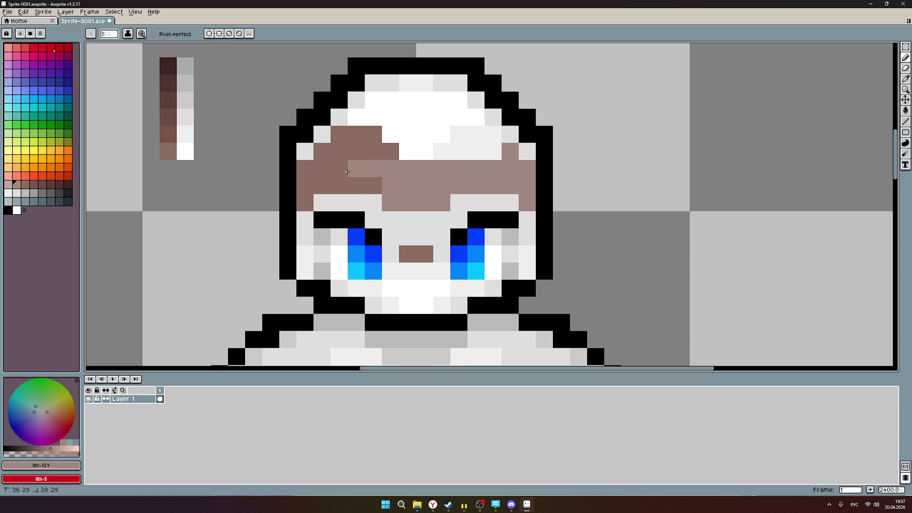
- Recolour the left and upper hair rows lighter brown and fill remaining grey gaps
mouse_move(347, 171)
left_mouse_down()
mouse_move(323, 170)
mouse_move(391, 151)
left_mouse_up()
left_click(325, 154)
left_click(339, 134)
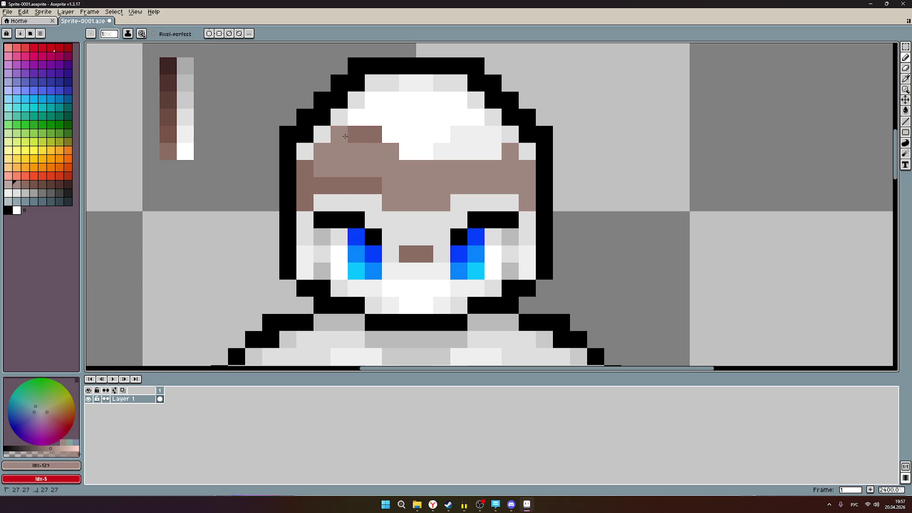
left_click_drag(339, 134, 371, 136)
mouse_move(459, 134)
left_mouse_down()
mouse_move(494, 134)
mouse_move(460, 152)
left_mouse_up()
left_click(442, 152)
left_click(374, 186)
mouse_move(368, 179)
left_mouse_down()
mouse_move(310, 182)
mouse_move(305, 168)
left_mouse_up()
left_click(304, 194)
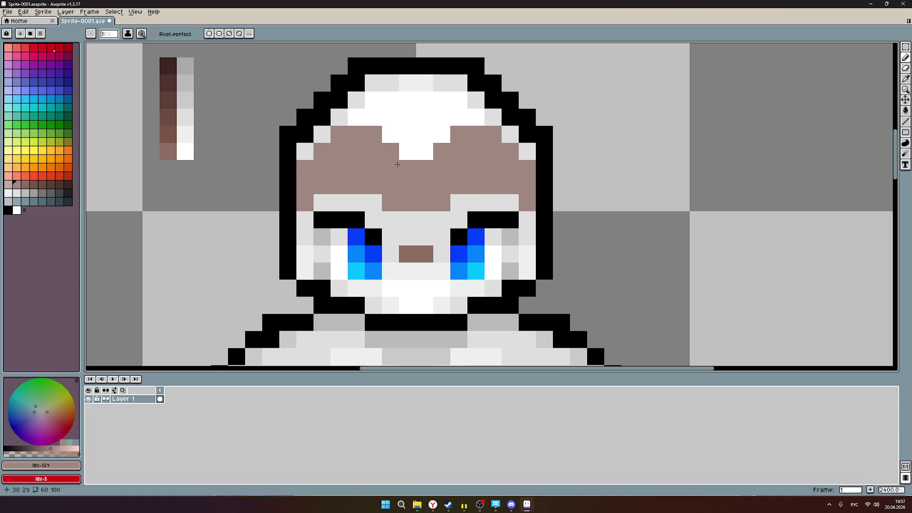
scroll(440, 159, "up", 1)
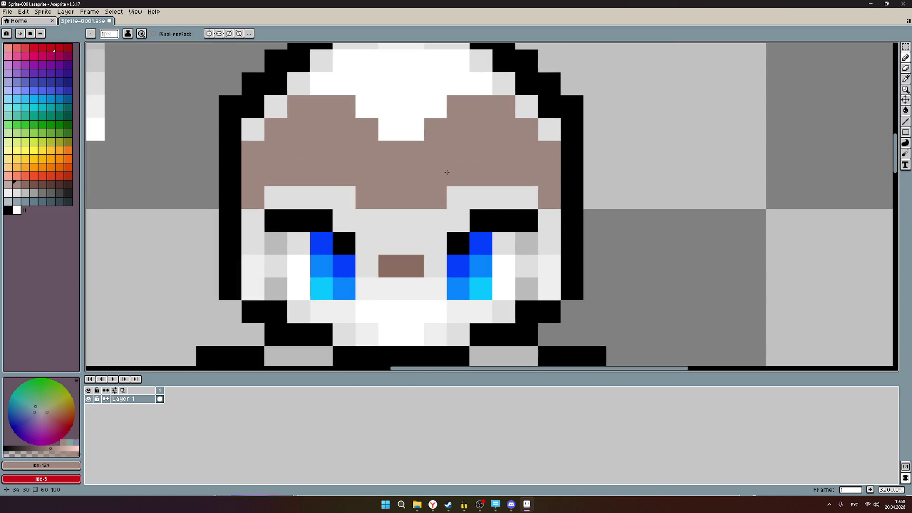
scroll(447, 168, "down", 4)
scroll(442, 150, "up", 3)
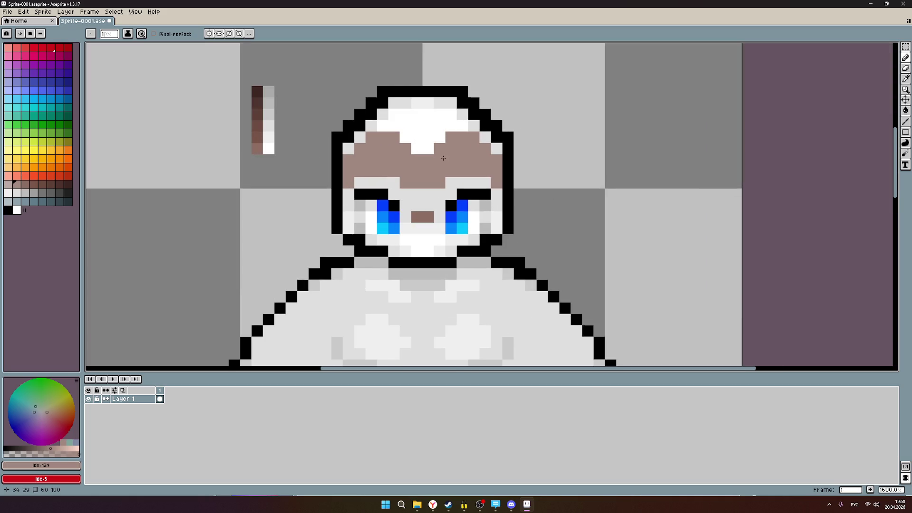
scroll(440, 135, "up", 1)
scroll(434, 212, "down", 1)
scroll(434, 212, "up", 1)
- Widen the nose to two pixels and shade around it and under the right brow in darker brown
left_click(443, 212)
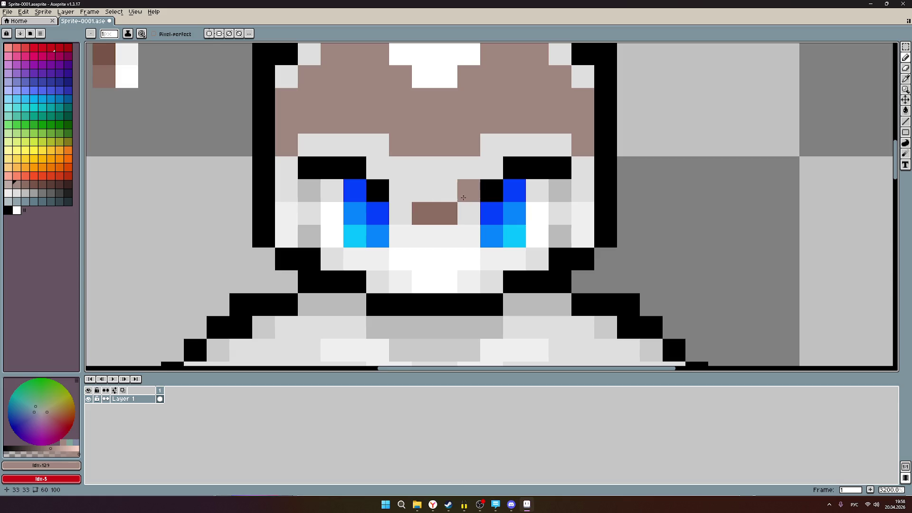
scroll(451, 215, "down", 4)
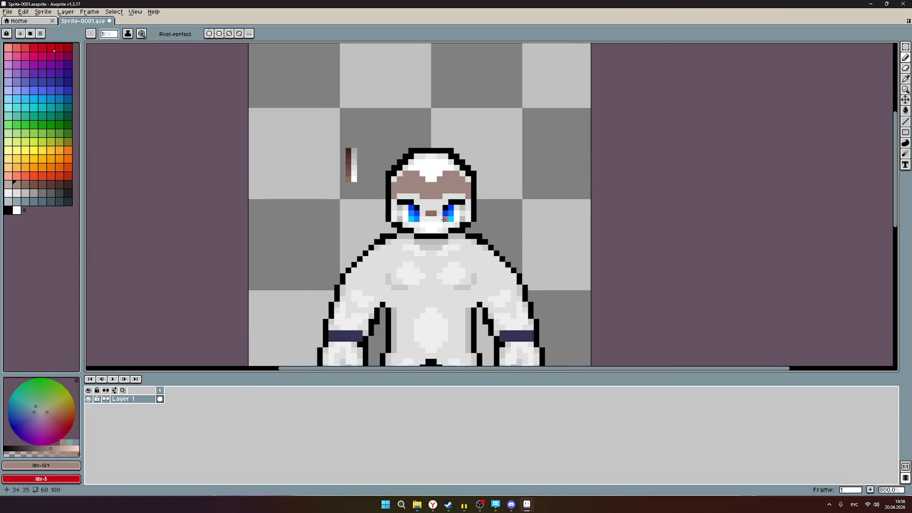
scroll(444, 219, "up", 2)
scroll(414, 196, "up", 1)
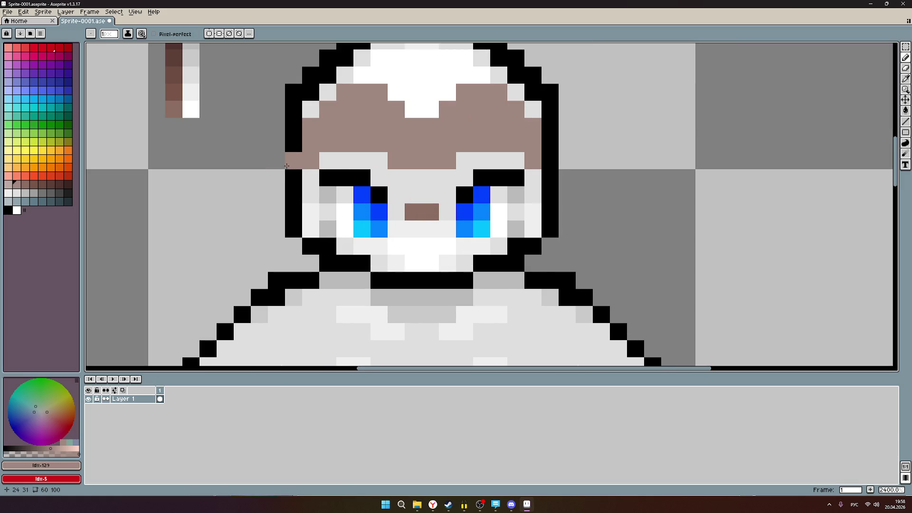
left_click(24, 185)
left_click(447, 212)
left_click(397, 211)
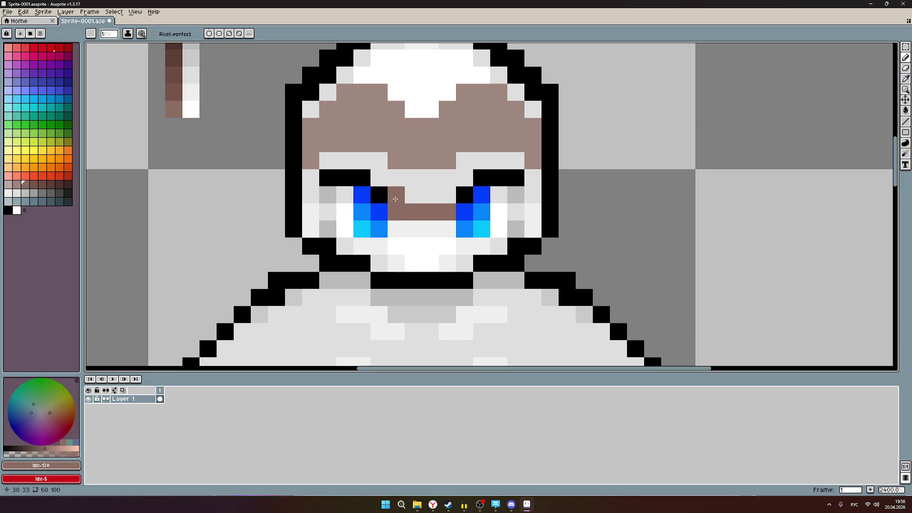
mouse_move(516, 161)
left_mouse_down()
mouse_move(379, 178)
mouse_move(328, 163)
mouse_move(378, 162)
mouse_move(413, 196)
mouse_move(393, 197)
mouse_move(442, 200)
left_mouse_up()
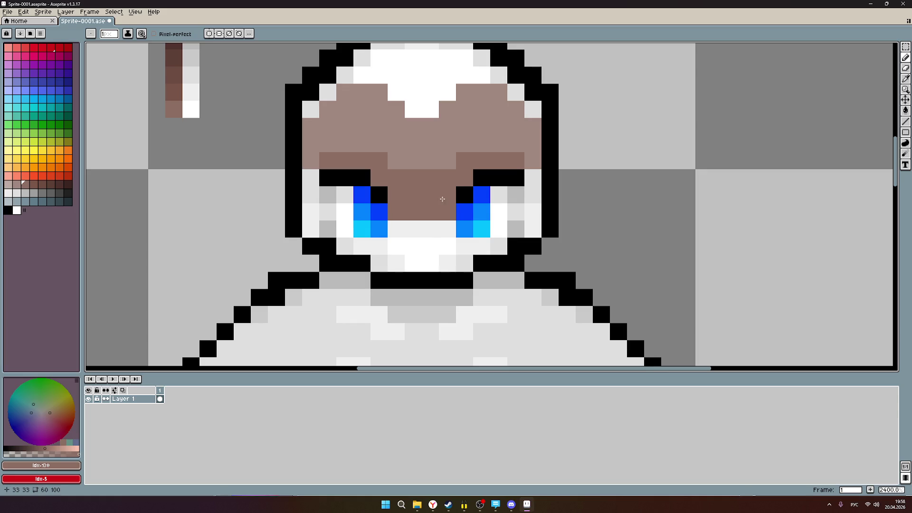
- Undo the brown hair and brow strokes until the head is white and grey again
key("ctrl+z")
key("ctrl+z")
key("ctrl+z")
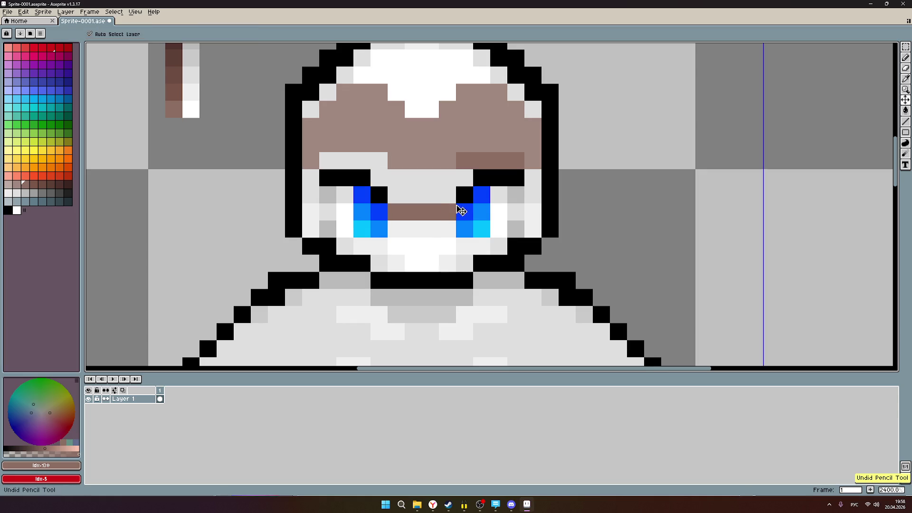
key("ctrl+z")
key("ctrl+z")
key("ctrl+z")
key("ctrl+z")
key("ctrl+z")
key("ctrl+z")
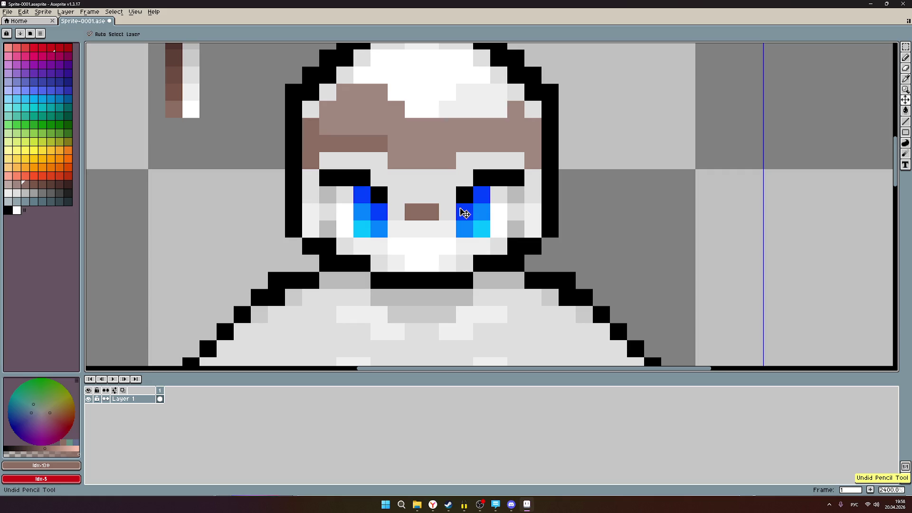
key("ctrl+z")
key("ctrl+z")
key("ctrl+z")
key("ctrl+z")
key("ctrl+z")
key("ctrl+z")
key("ctrl+z")
key("ctrl+z")
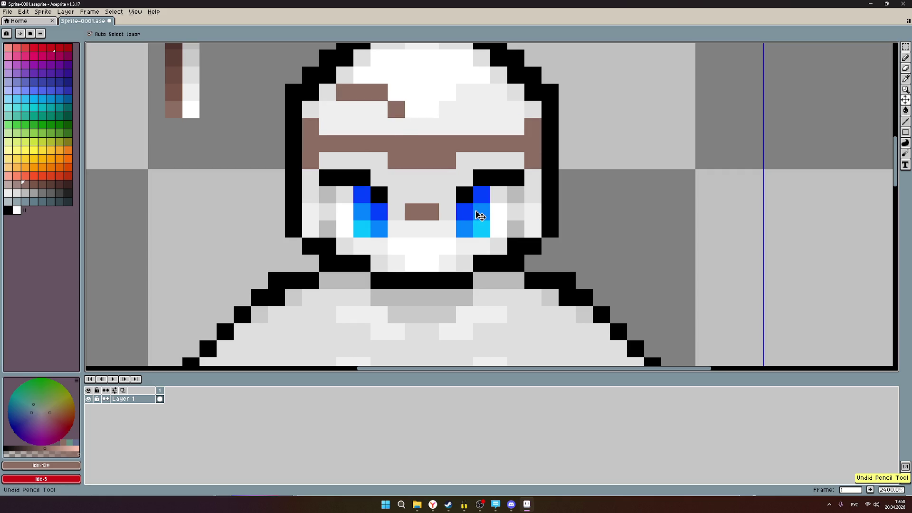
key("ctrl+z")
key("ctrl+z")
key("ctrl+z")
key("ctrl+z")
key("ctrl+z")
key("ctrl+z")
key("ctrl+z")
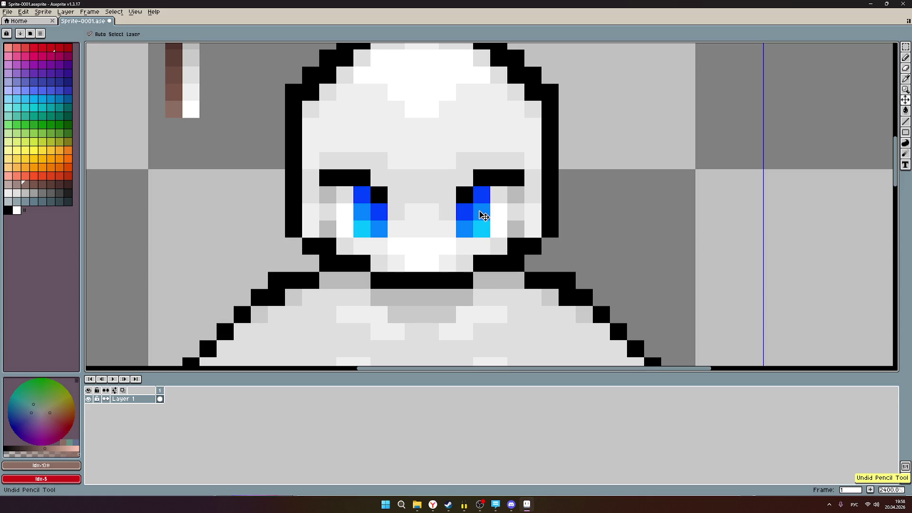
key("b")
scroll(420, 219, "up", 1)
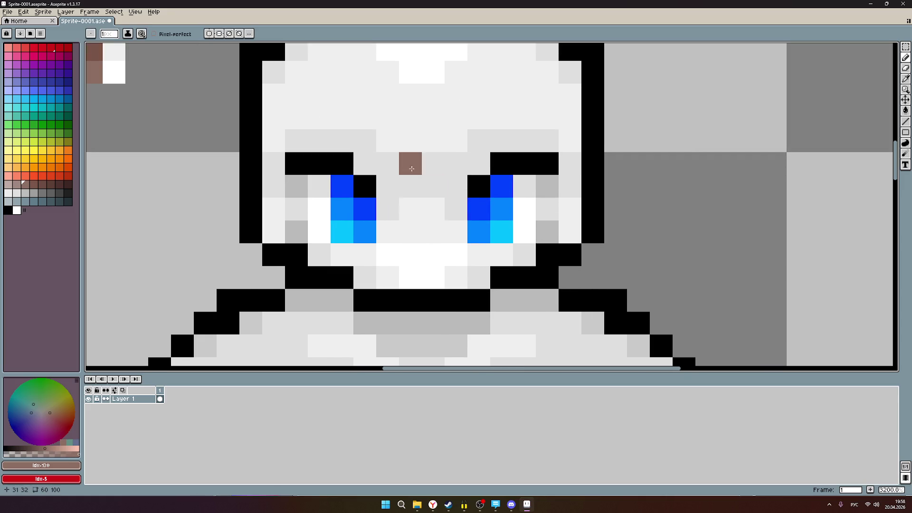
scroll(446, 136, "down", 3)
scroll(416, 142, "up", 1)
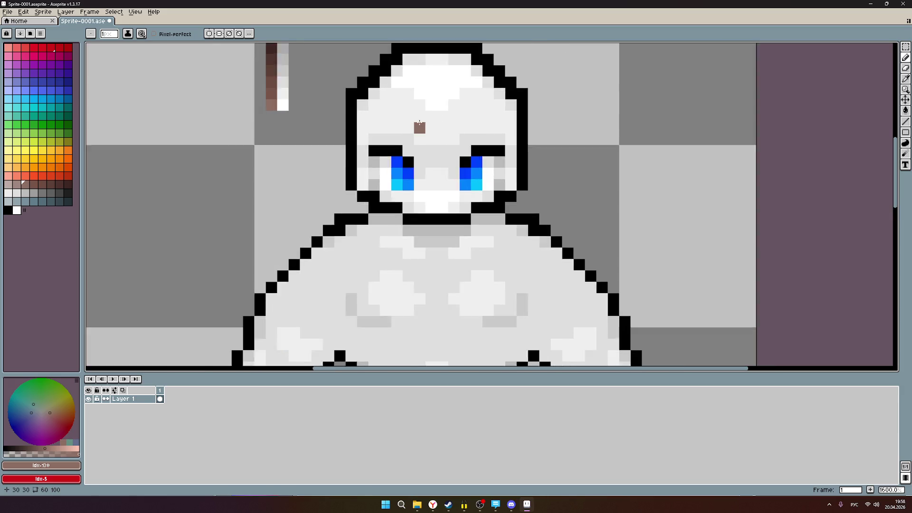
scroll(436, 128, "up", 2)
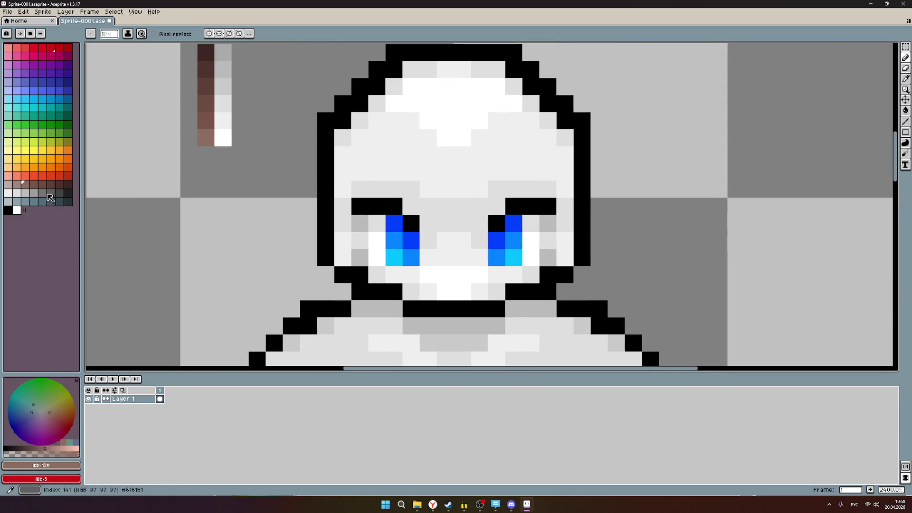
- Paint lighter-brown pixels on top of the head, the left brow row and down the left edge
left_click(18, 184)
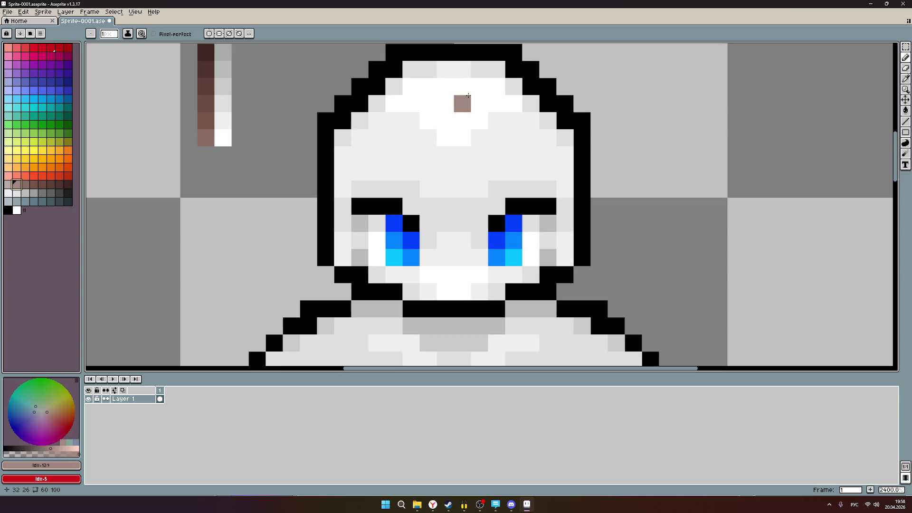
scroll(461, 100, "up", 1)
scroll(454, 185, "up", 1)
left_click(427, 146)
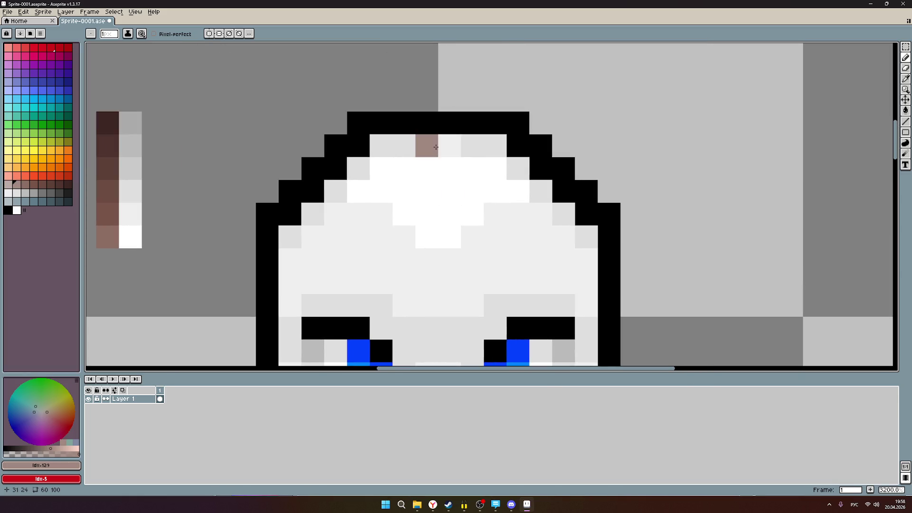
left_click(335, 214)
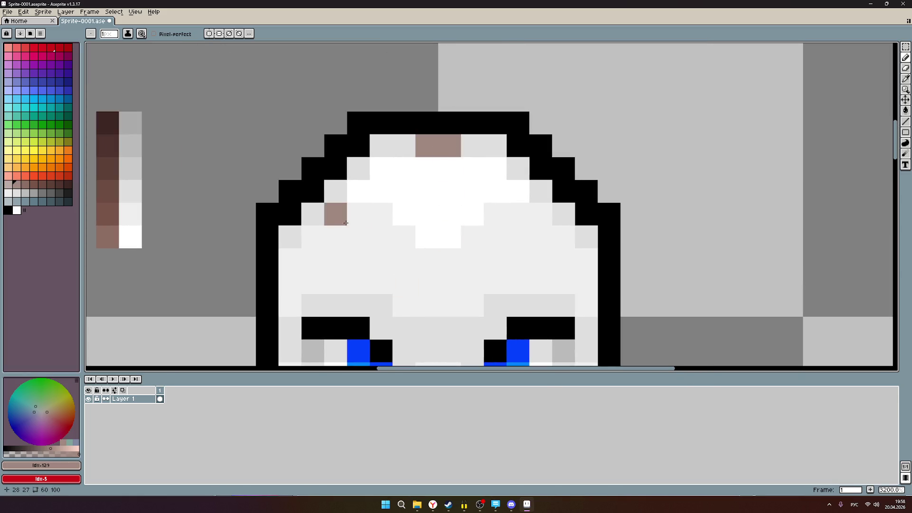
left_click(381, 214)
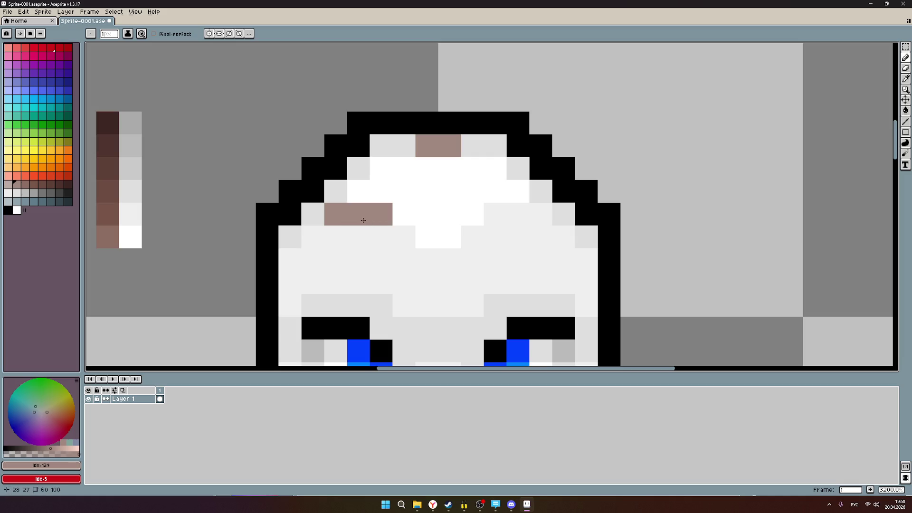
left_click(312, 237)
left_click(283, 299)
left_click(289, 283)
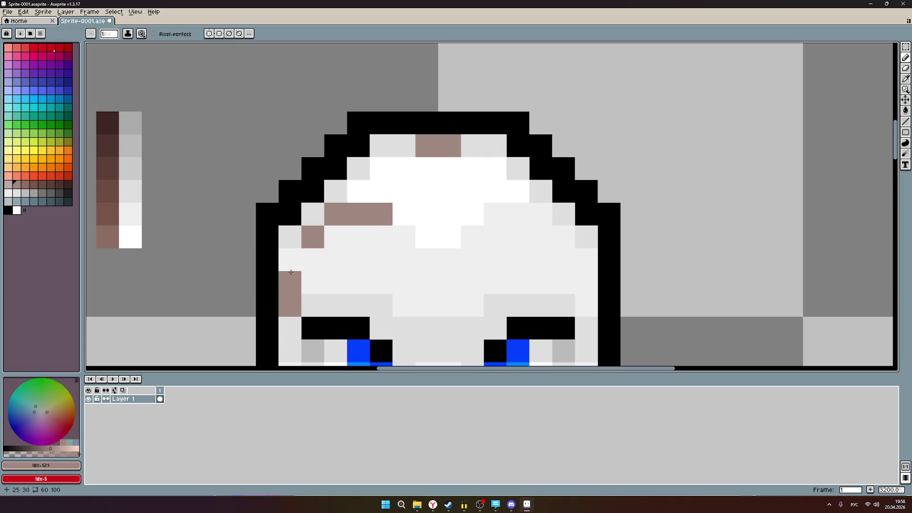
left_click(291, 260)
scroll(471, 280, "down", 4)
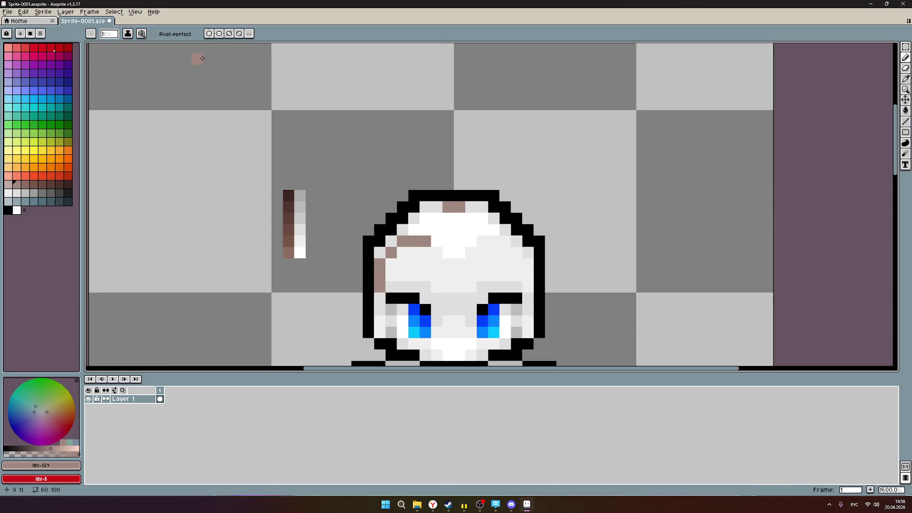
- Turn on vertical mirror symmetry about the sprite's centre
left_click(209, 33)
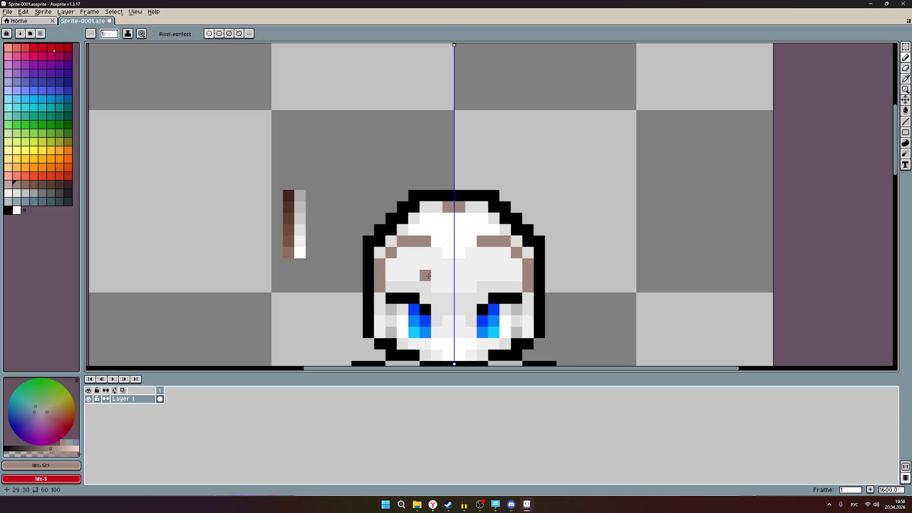
scroll(428, 276, "up", 1)
scroll(430, 277, "up", 1)
scroll(432, 278, "up", 1)
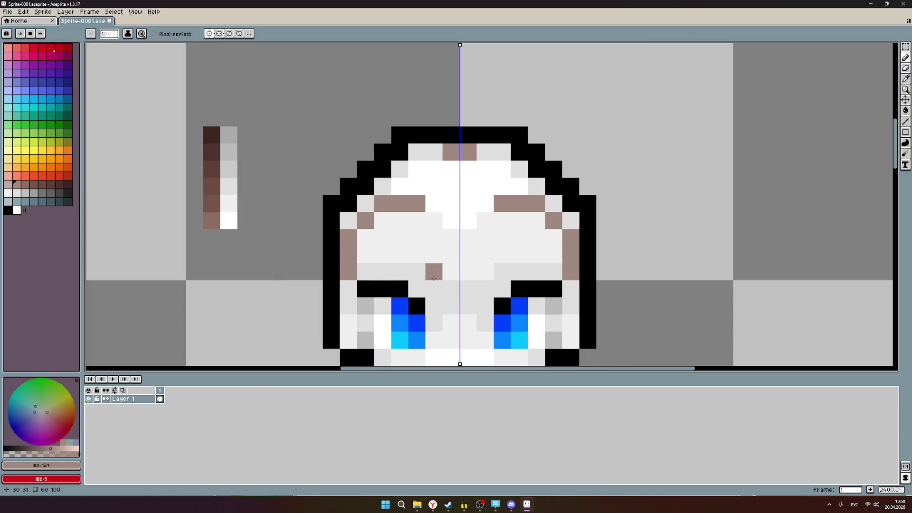
- Grow the mirrored brown brow patches and join them into a band between the brows
mouse_move(434, 272)
left_mouse_down()
mouse_move(450, 271)
mouse_move(372, 258)
left_mouse_up()
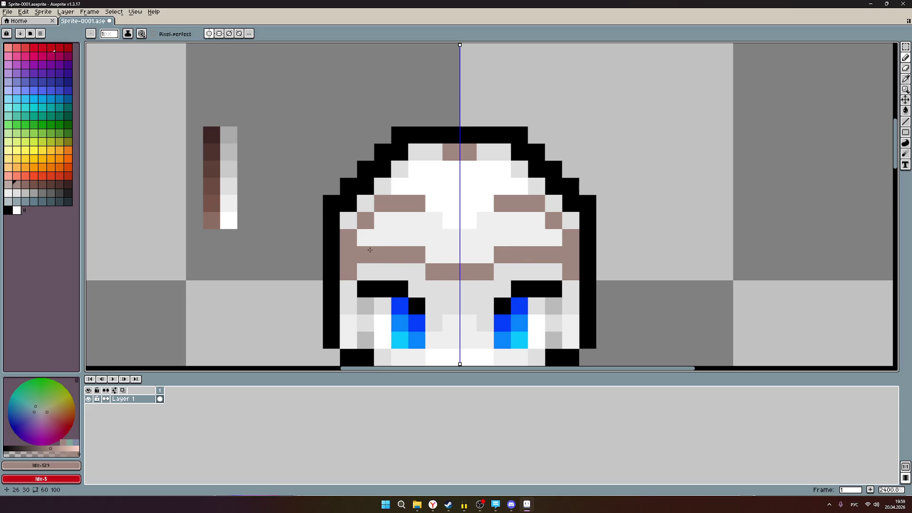
left_click(366, 239)
left_click(383, 222)
left_click(431, 222)
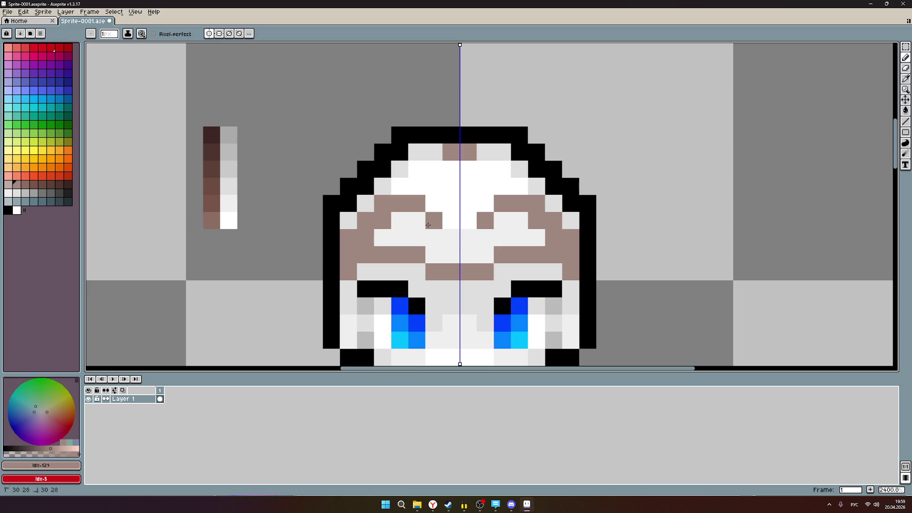
left_click_drag(429, 225, 429, 229)
left_click(447, 236)
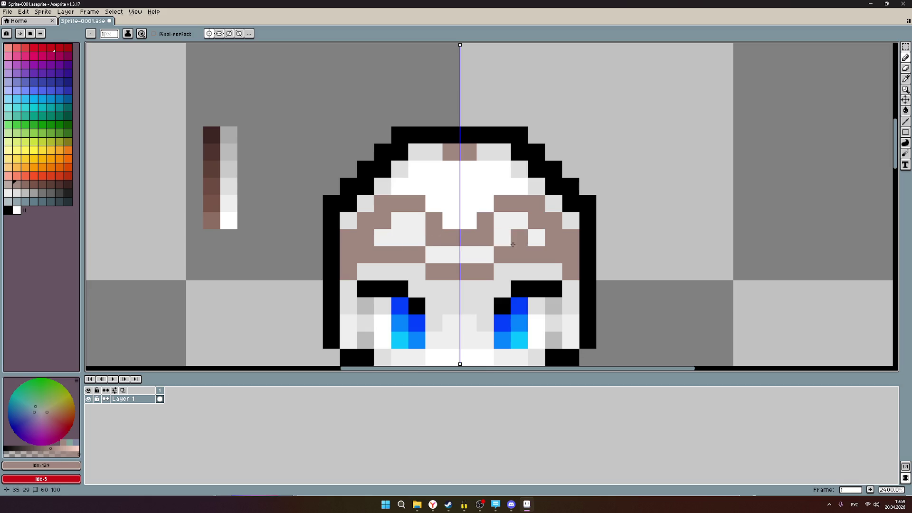
mouse_move(433, 259)
left_mouse_down()
mouse_move(485, 255)
mouse_move(502, 238)
mouse_move(530, 241)
left_mouse_up()
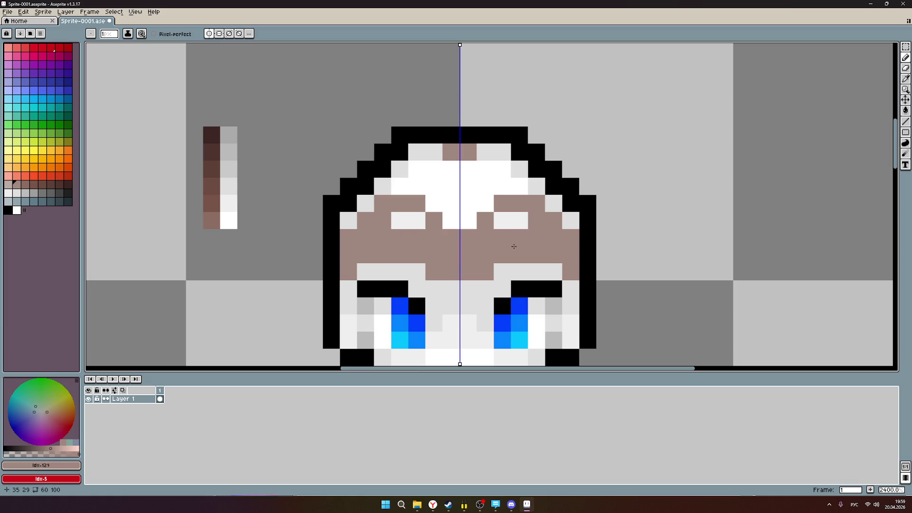
- Fill the nose with mirrored brown, darken light brow pixels and mark the head's edge
left_click_drag(492, 256, 492, 212)
scroll(492, 213, "up", 1)
scroll(479, 214, "up", 1)
scroll(509, 190, "up", 1)
scroll(508, 197, "up", 1)
mouse_move(512, 163)
left_mouse_down()
mouse_move(534, 106)
mouse_move(465, 256)
left_mouse_up()
scroll(463, 257, "down", 2)
scroll(472, 198, "down", 1)
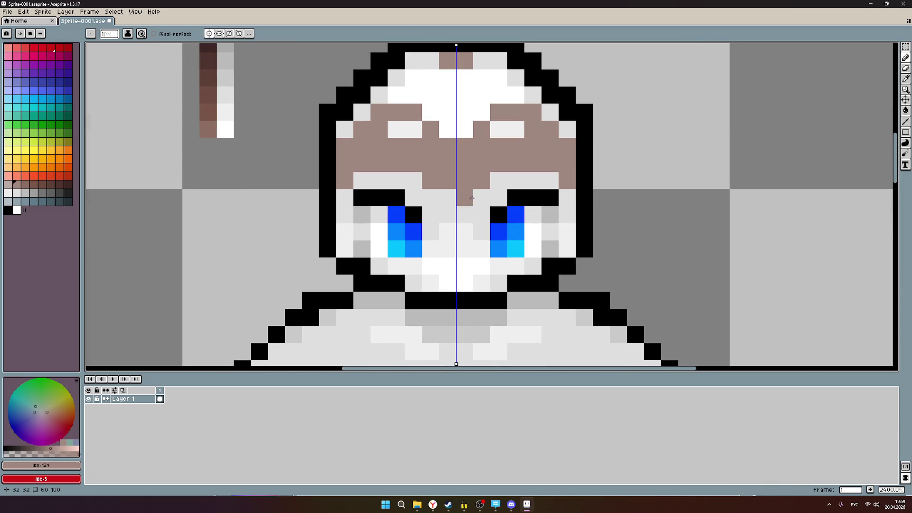
left_click(448, 232)
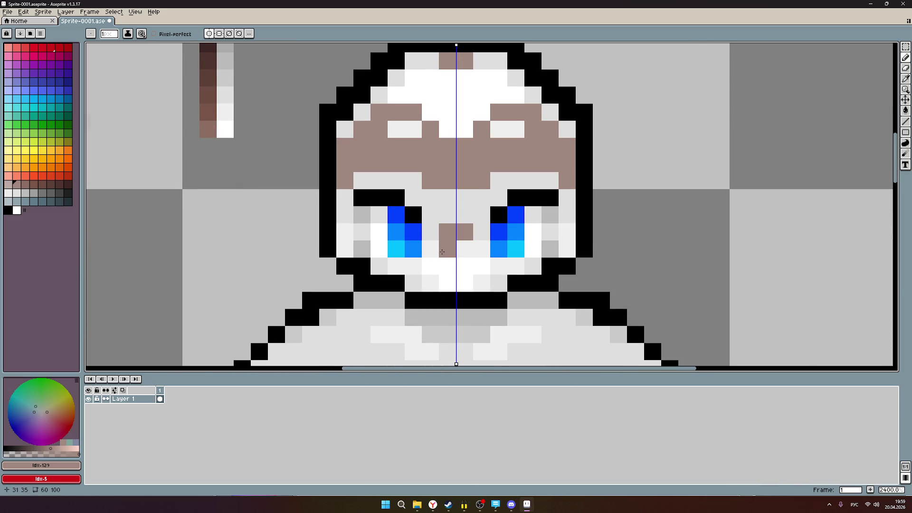
left_click_drag(443, 251, 429, 249)
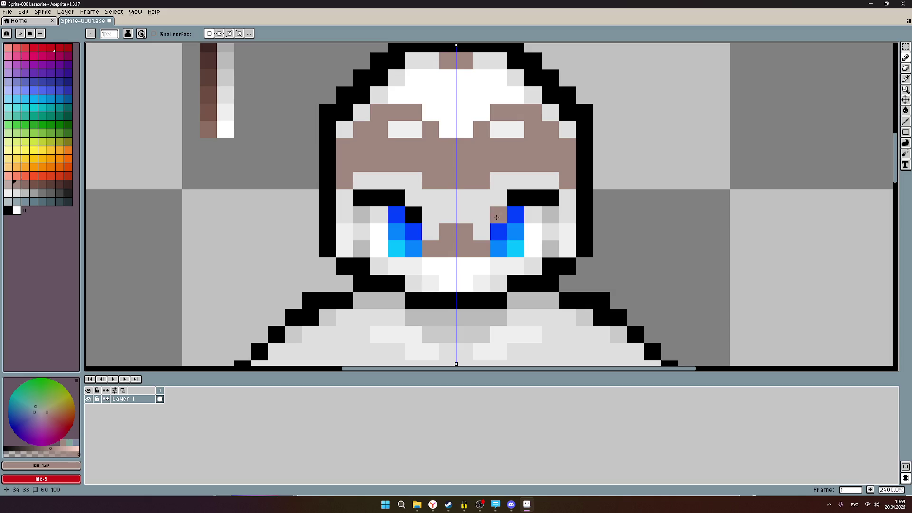
left_click_drag(447, 197, 398, 270)
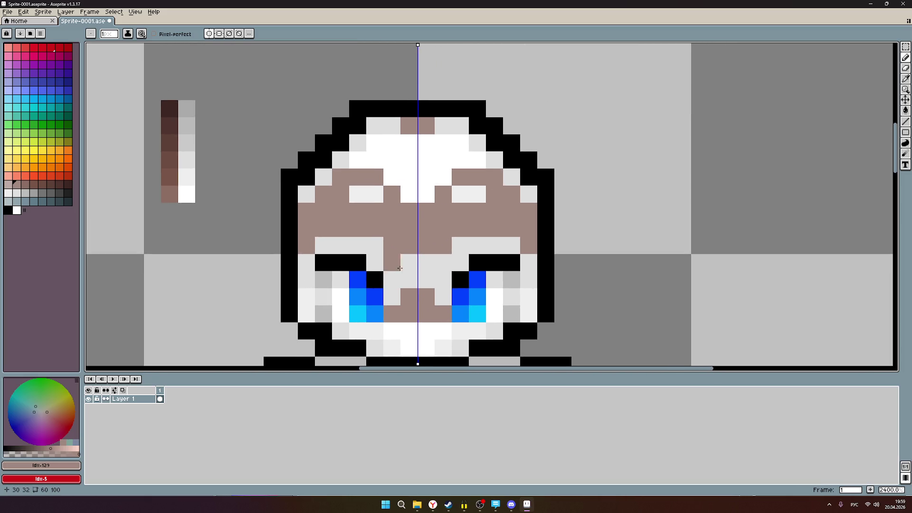
scroll(453, 223, "up", 1)
left_click(489, 191)
scroll(475, 224, "down", 1)
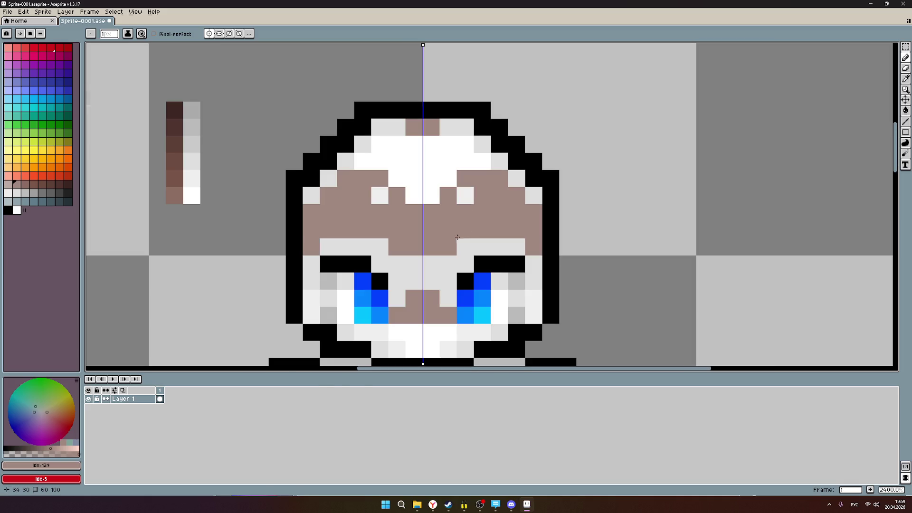
left_click(376, 196)
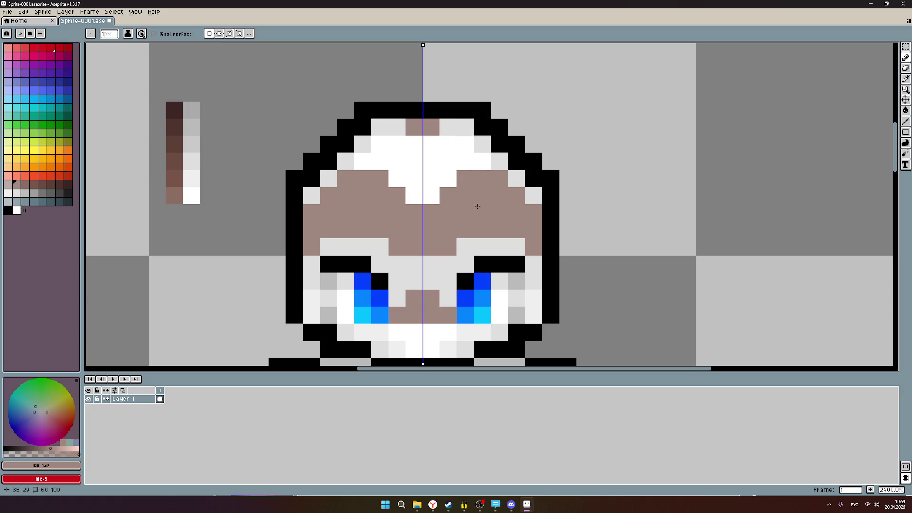
left_click_drag(476, 215, 479, 194)
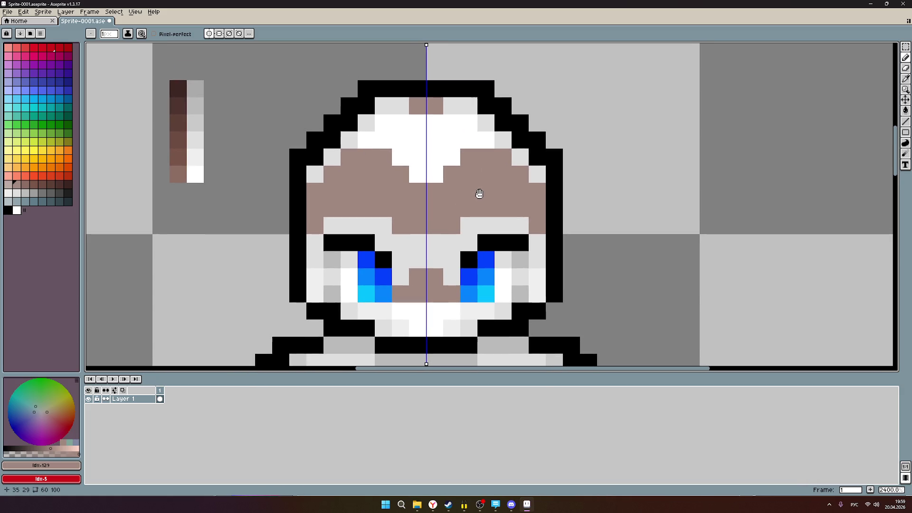
left_click(178, 219)
scroll(230, 175, "up", 1)
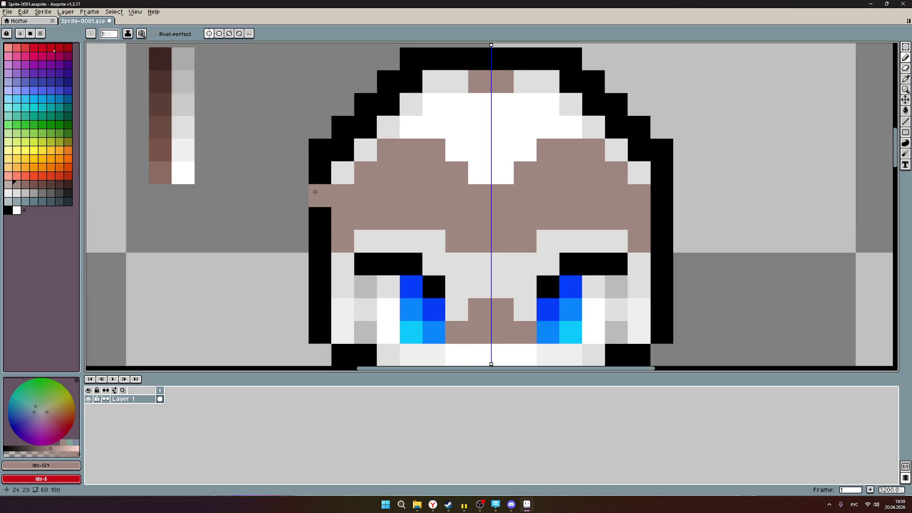
scroll(311, 194, "down", 2)
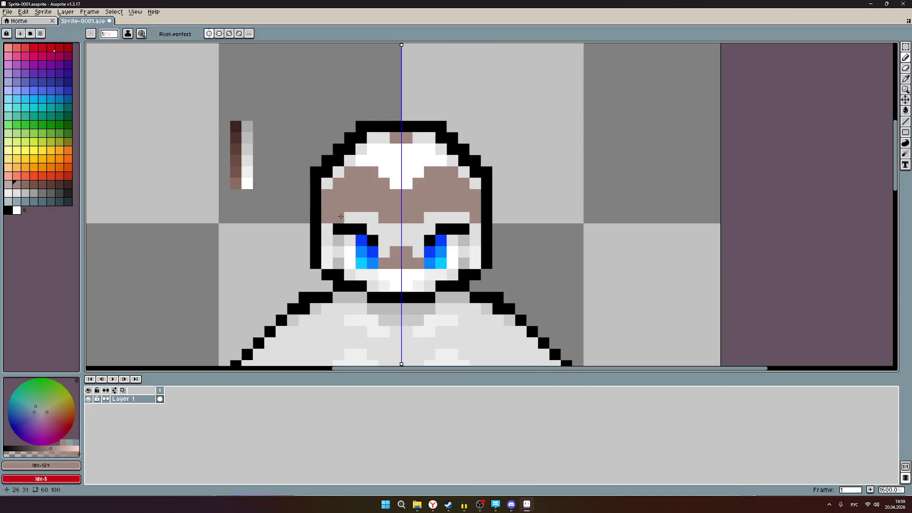
scroll(378, 240, "up", 2)
- Undo a stray pixel beside the eye, then add mirrored brown cells beside the mouth, cheeks and eyes
left_click(365, 240)
key("ctrl+z")
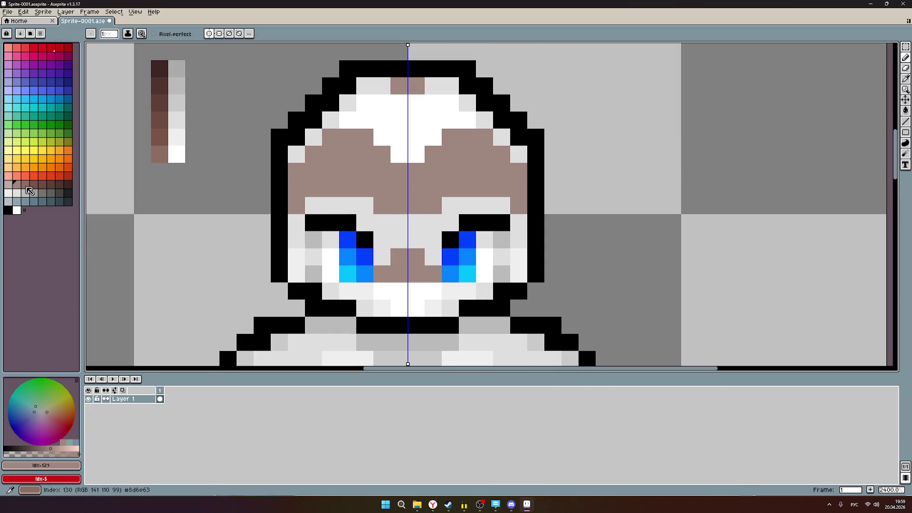
left_click_drag(399, 240, 391, 199)
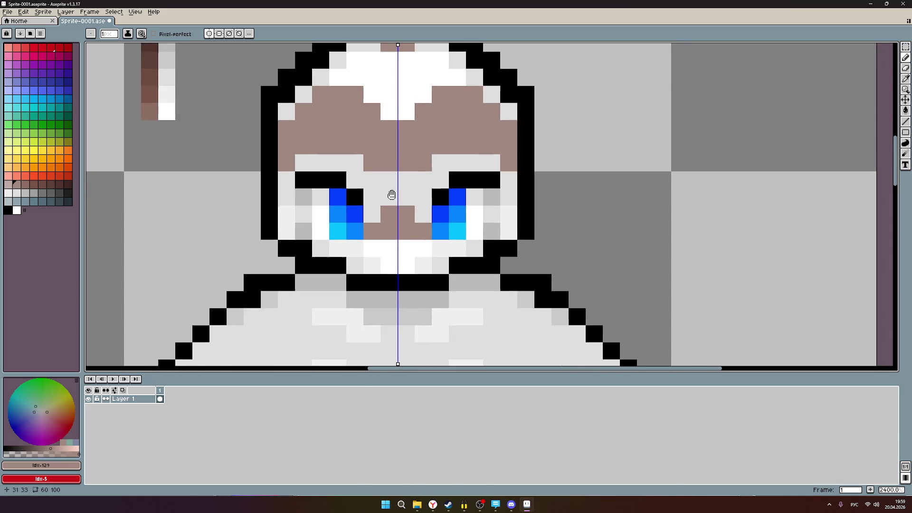
scroll(495, 246, "up", 1)
scroll(570, 203, "down", 1)
scroll(573, 200, "up", 1)
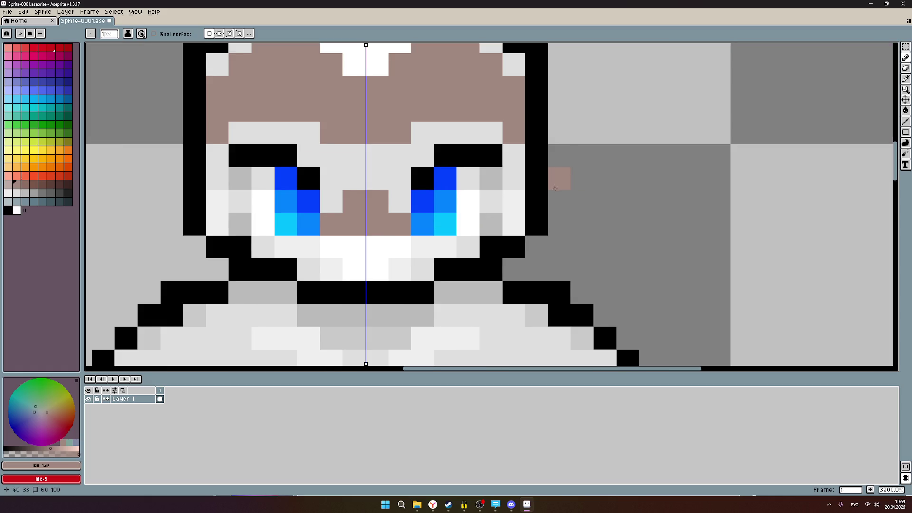
left_click_drag(546, 206, 538, 233)
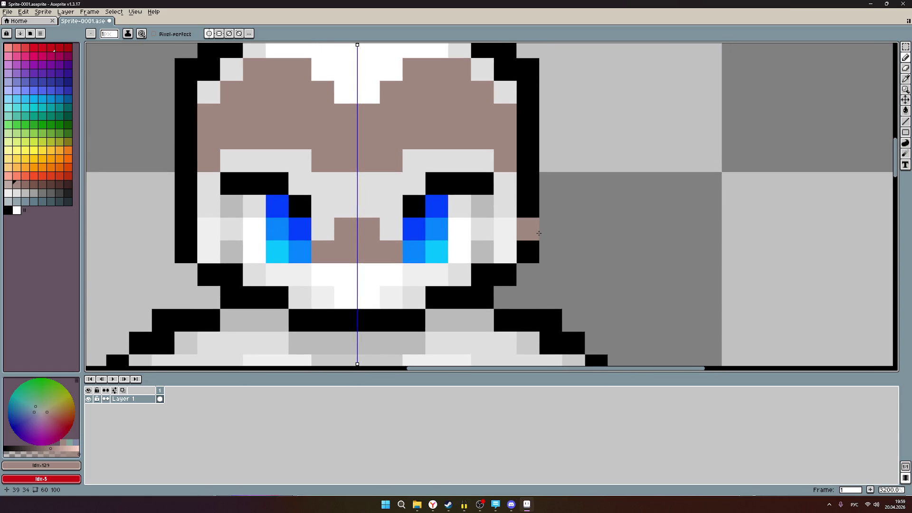
scroll(346, 275, "up", 4)
scroll(380, 287, "down", 2)
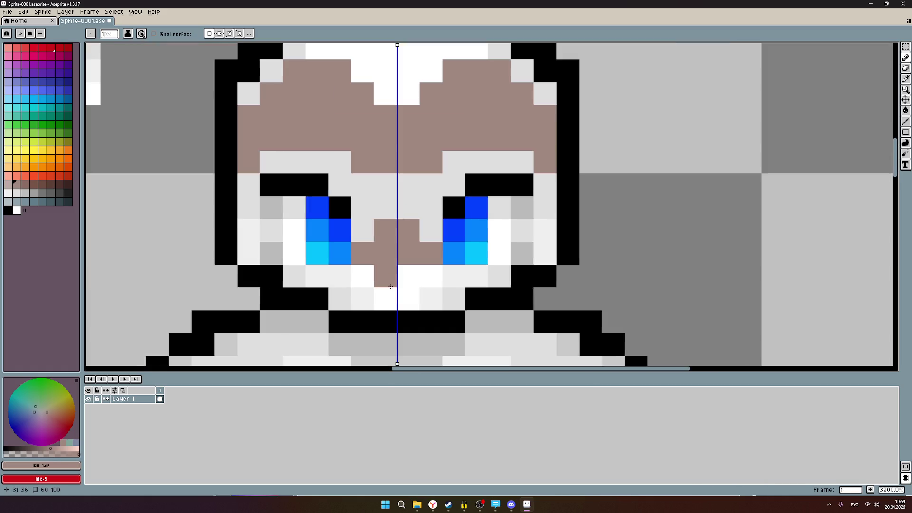
scroll(385, 287, "down", 1)
scroll(388, 286, "down", 1)
scroll(390, 285, "up", 1)
scroll(425, 217, "up", 2)
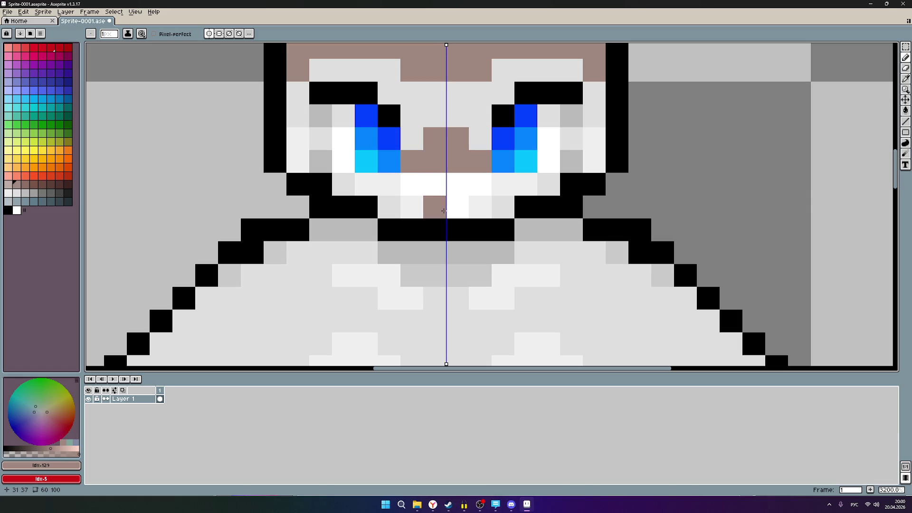
scroll(385, 293, "up", 1)
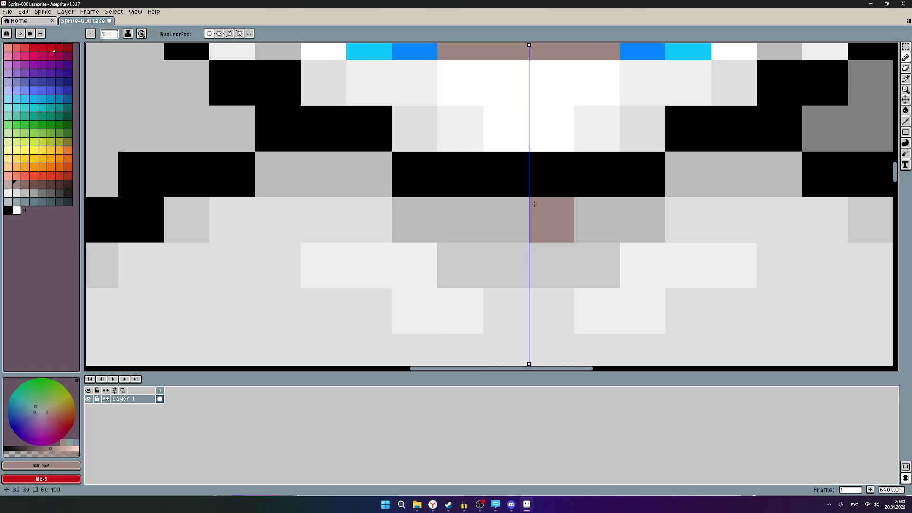
scroll(534, 204, "down", 1)
scroll(491, 236, "up", 3)
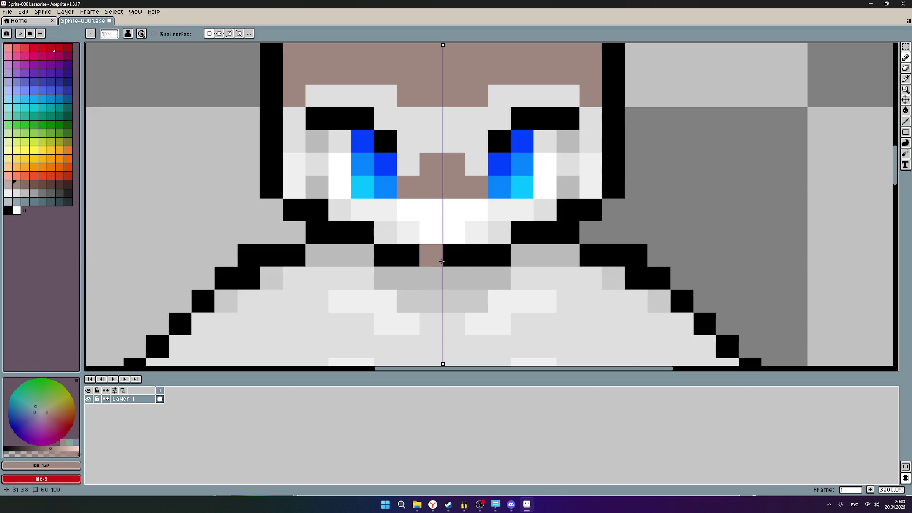
left_click_drag(534, 227, 473, 279)
scroll(476, 257, "up", 1)
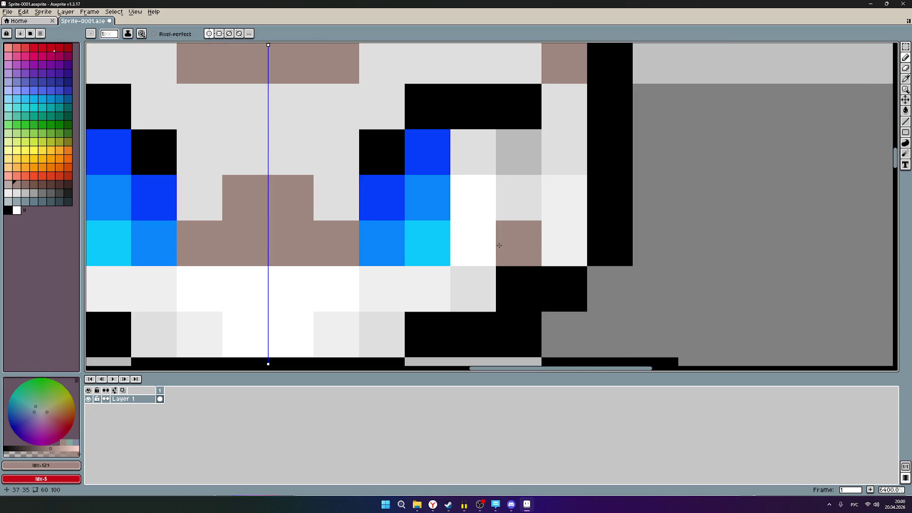
left_click(397, 287)
left_click(348, 326)
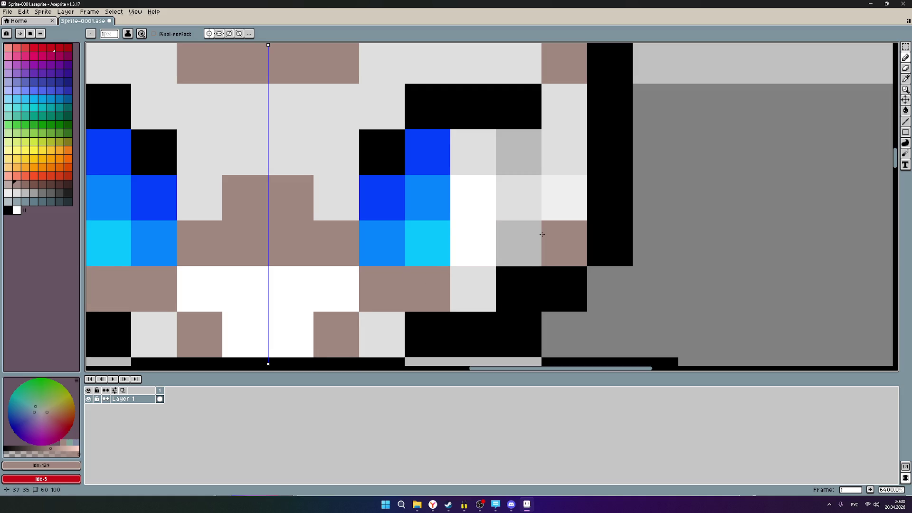
left_click(513, 198)
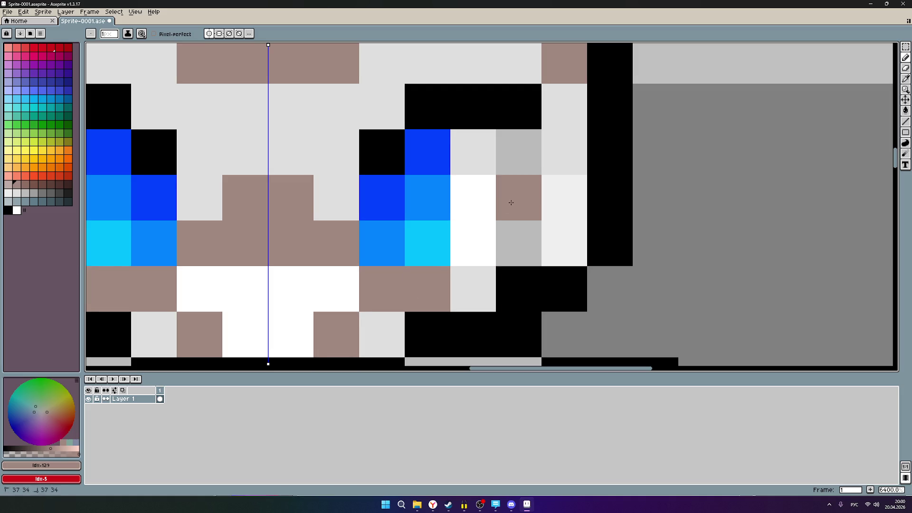
scroll(424, 230, "down", 1)
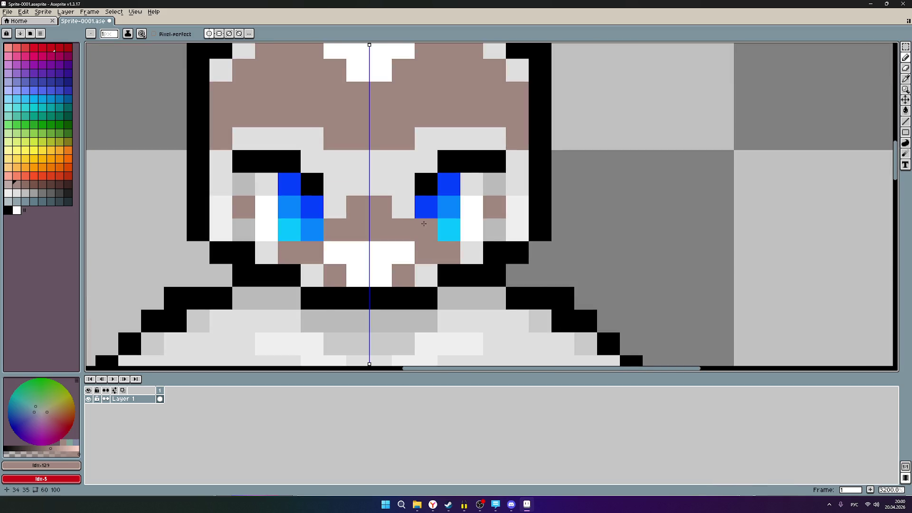
scroll(422, 225, "down", 2)
scroll(333, 230, "up", 2)
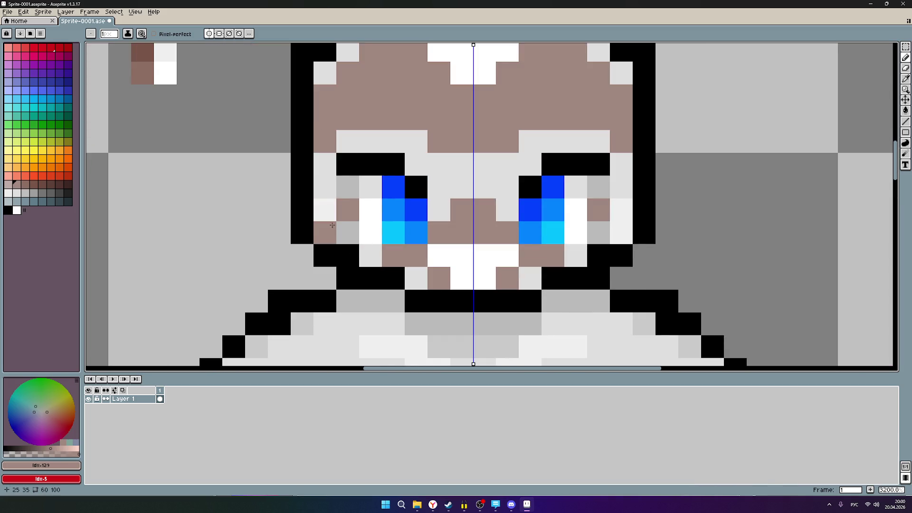
mouse_move(544, 149)
left_mouse_down()
mouse_move(488, 246)
mouse_move(519, 198)
left_mouse_up()
scroll(465, 236, "down", 4)
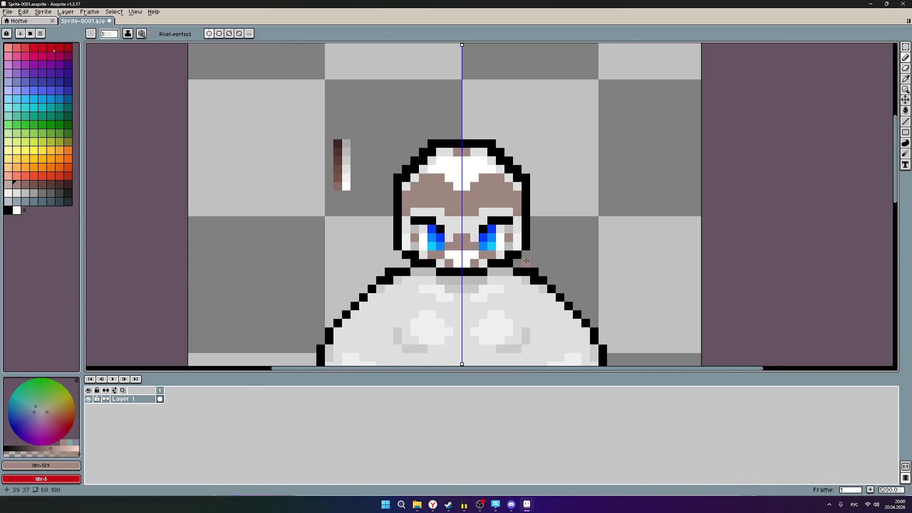
scroll(520, 267, "down", 4)
scroll(520, 268, "down", 2)
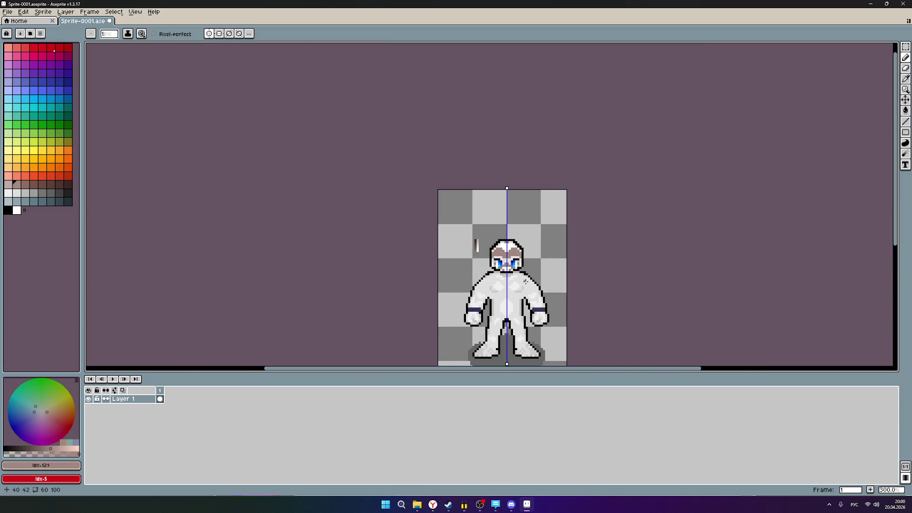
left_click_drag(545, 278, 556, 220)
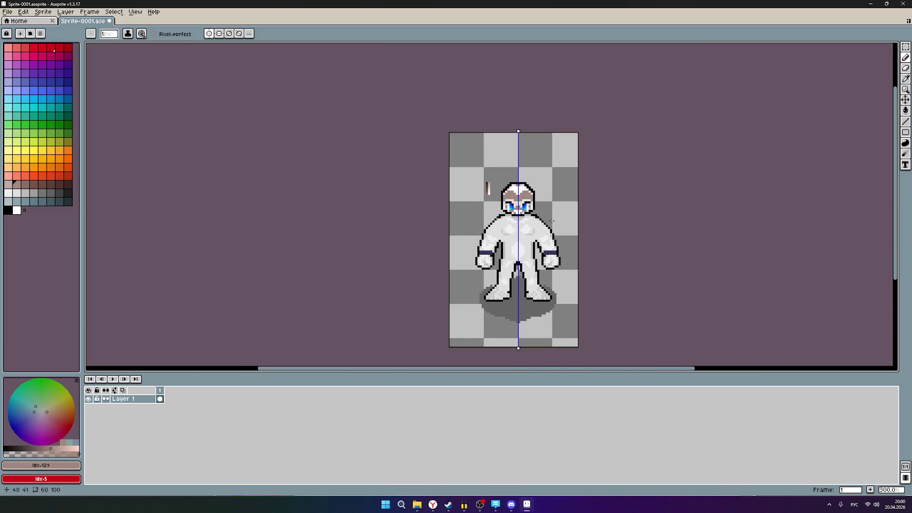
scroll(535, 210, "up", 4)
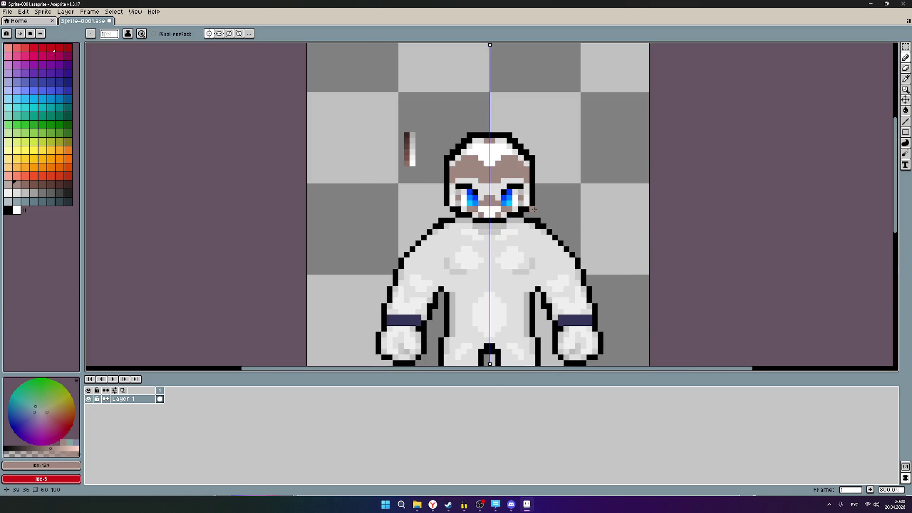
scroll(534, 209, "up", 3)
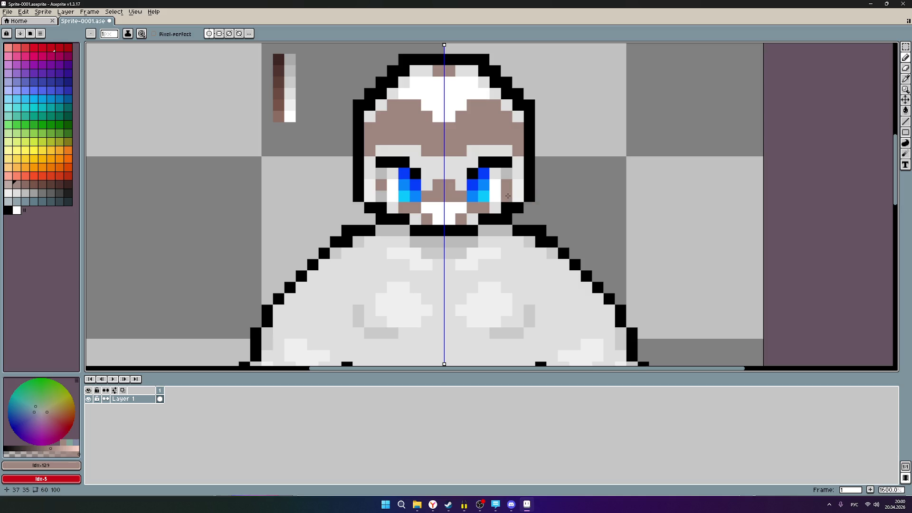
scroll(432, 199, "up", 1)
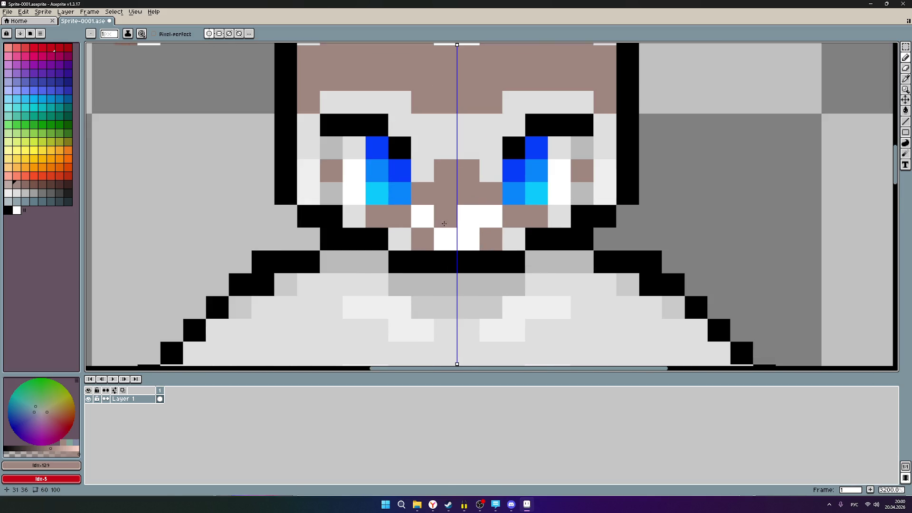
scroll(435, 215, "down", 1)
scroll(437, 264, "up", 1)
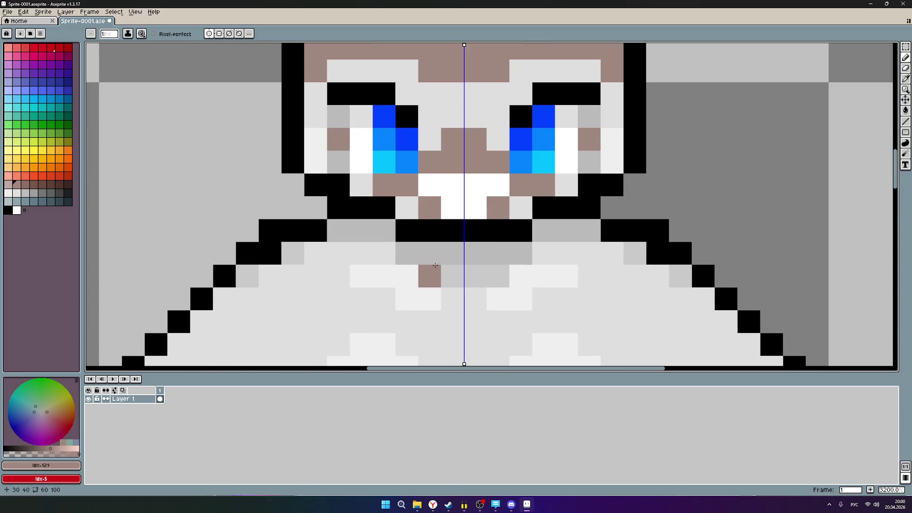
scroll(378, 292, "up", 1)
scroll(370, 285, "down", 1)
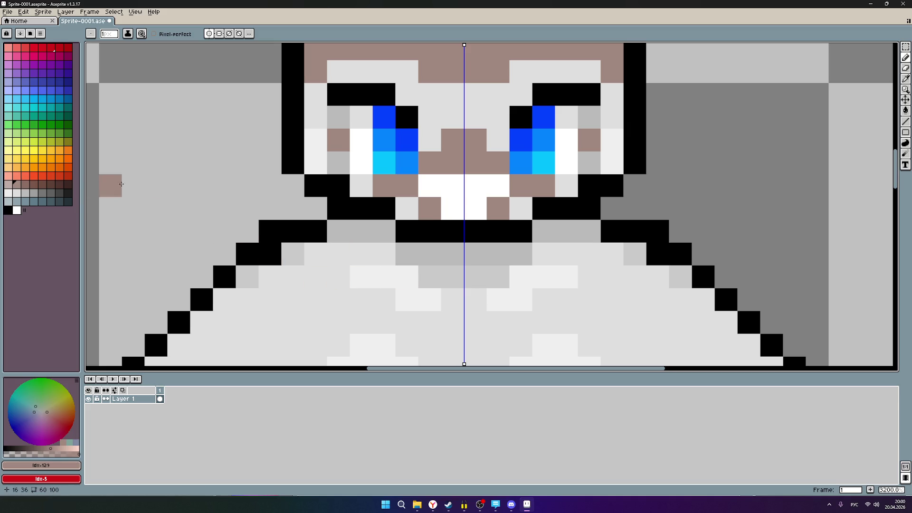
scroll(107, 184, "up", 1)
scroll(291, 136, "down", 1)
scroll(295, 213, "down", 1)
scroll(295, 213, "down", 1)
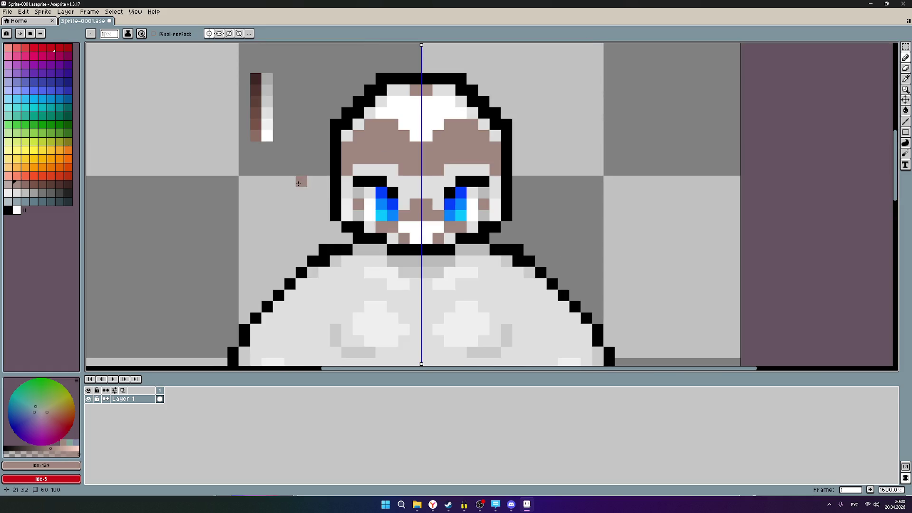
left_click(905, 46)
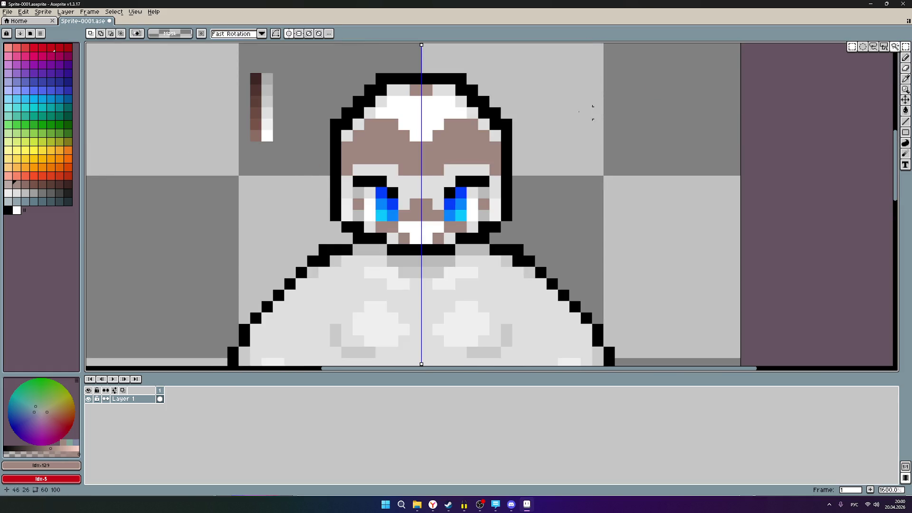
- Select the brown colour strip and move it down beside the head, then deselect
left_click_drag(232, 146, 306, 49)
mouse_move(267, 97)
left_mouse_down()
mouse_move(259, 187)
mouse_move(279, 227)
left_mouse_up()
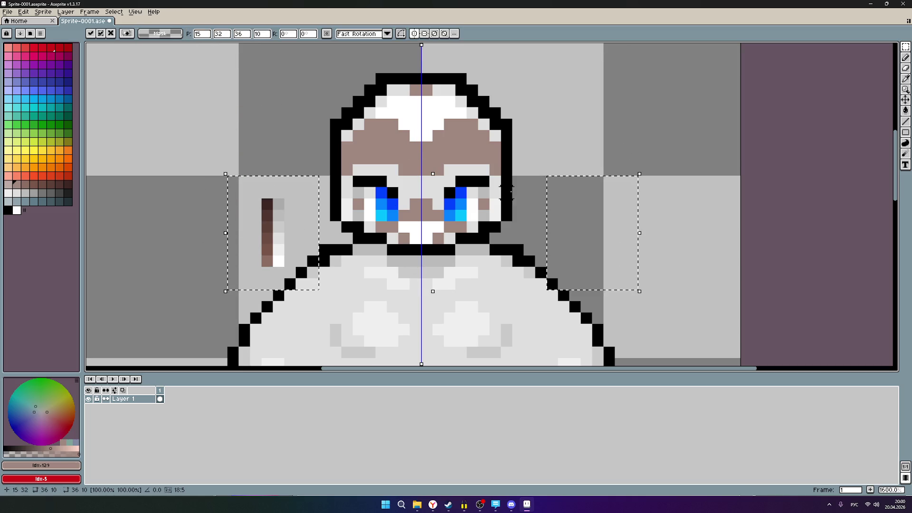
key("ctrl+d")
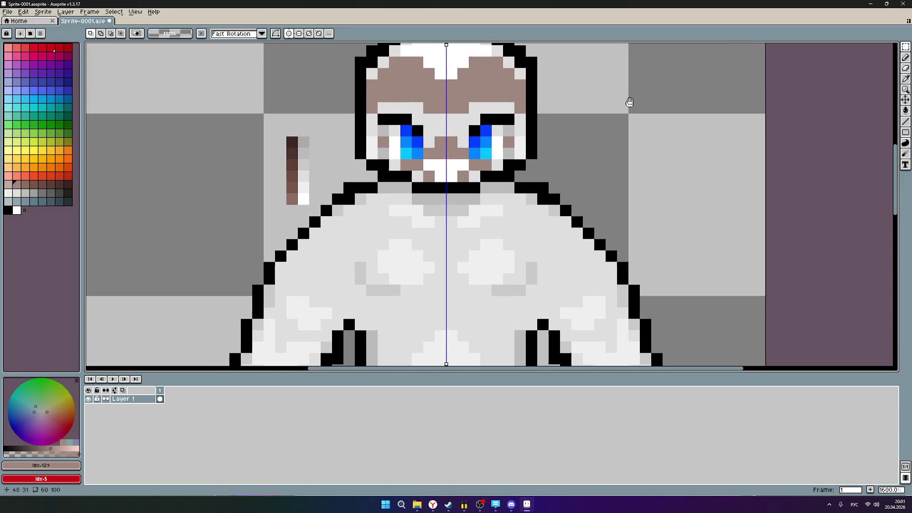
scroll(424, 145, "up", 1)
scroll(424, 146, "up", 1)
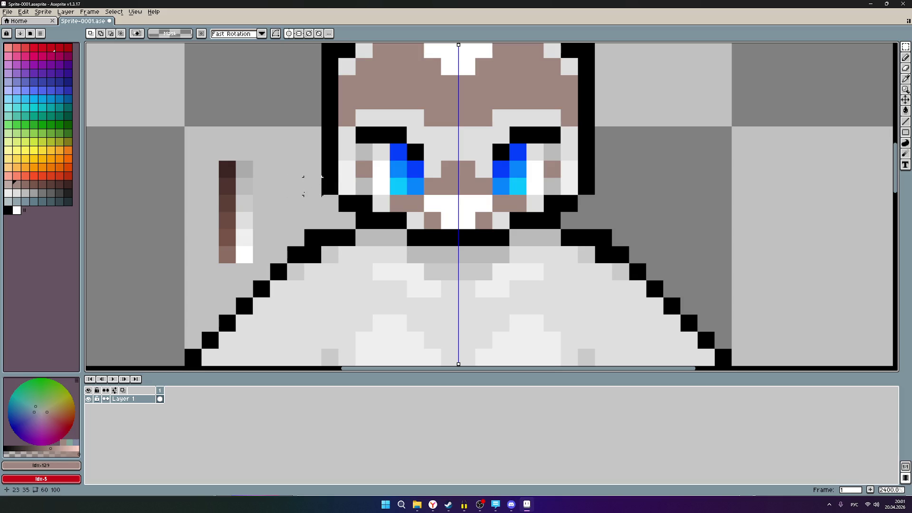
scroll(278, 221, "down", 1)
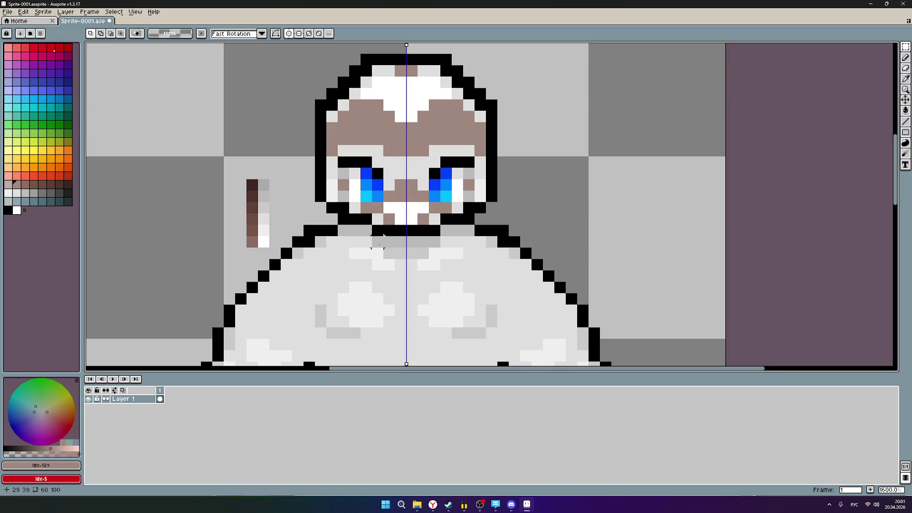
scroll(378, 232, "down", 1)
mouse_move(424, 280)
left_mouse_down()
mouse_move(484, 147)
mouse_move(444, 305)
left_mouse_up()
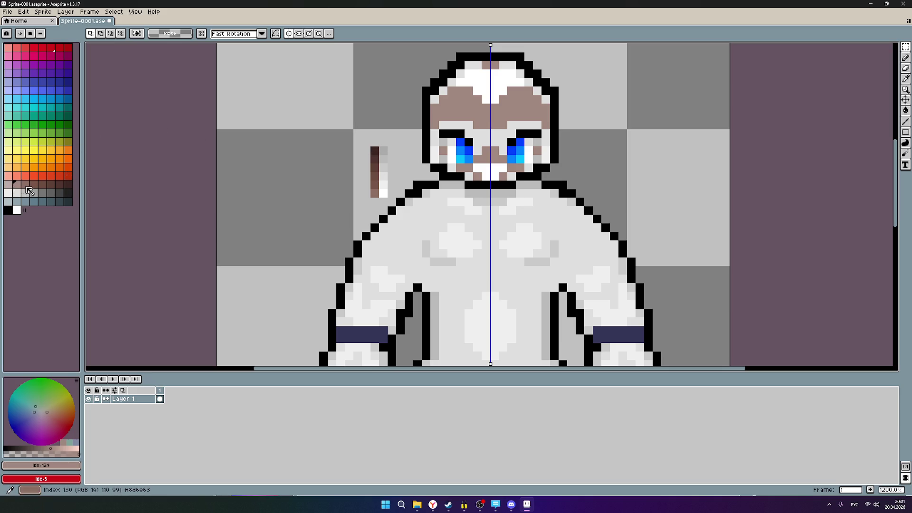
- Darken the brown strip beside the face and undo a stray pixel
left_click(50, 185)
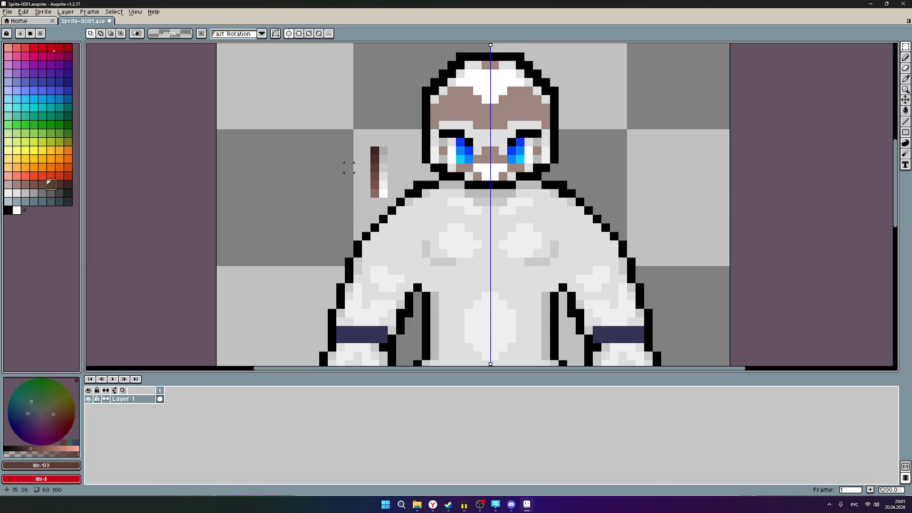
left_click_drag(366, 158, 373, 174)
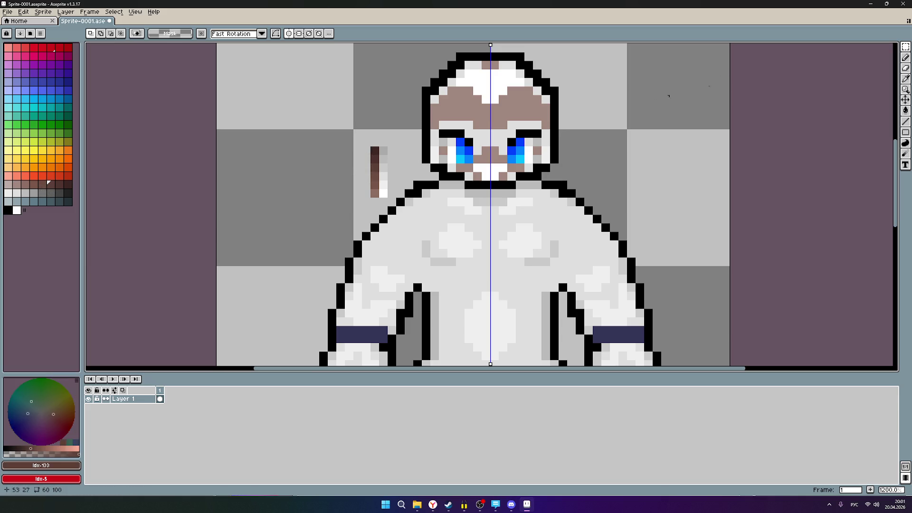
left_click(905, 58)
left_click(725, 91)
key("ctrl+z")
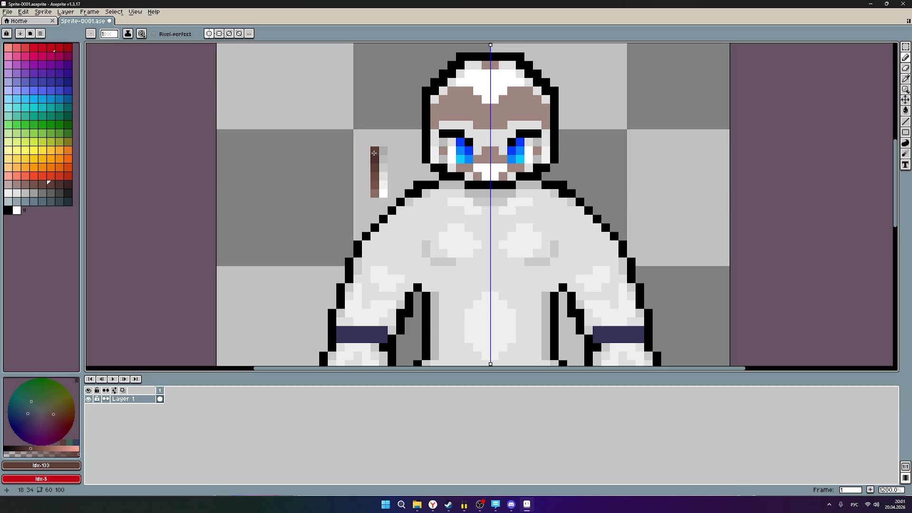
- Extend the mirrored shade columns downward with progressively lighter brown swatches
key("9")
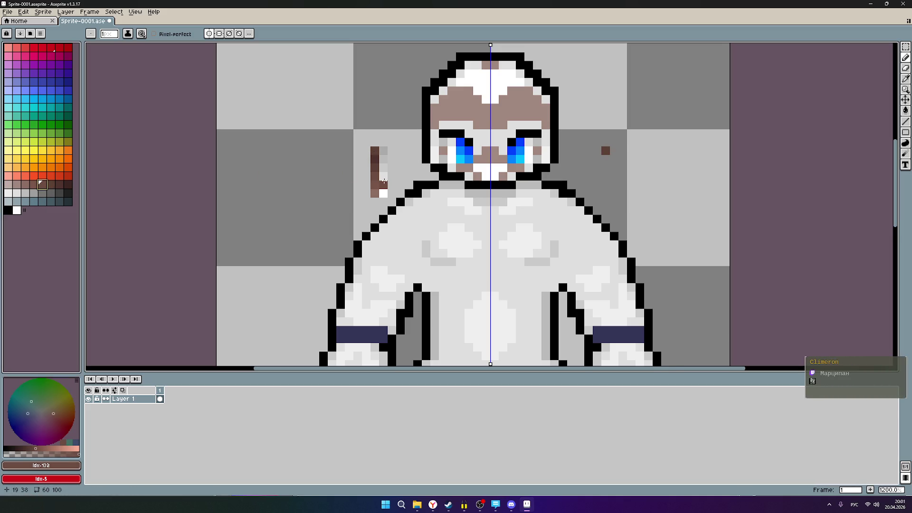
left_click(375, 158)
left_click(34, 185)
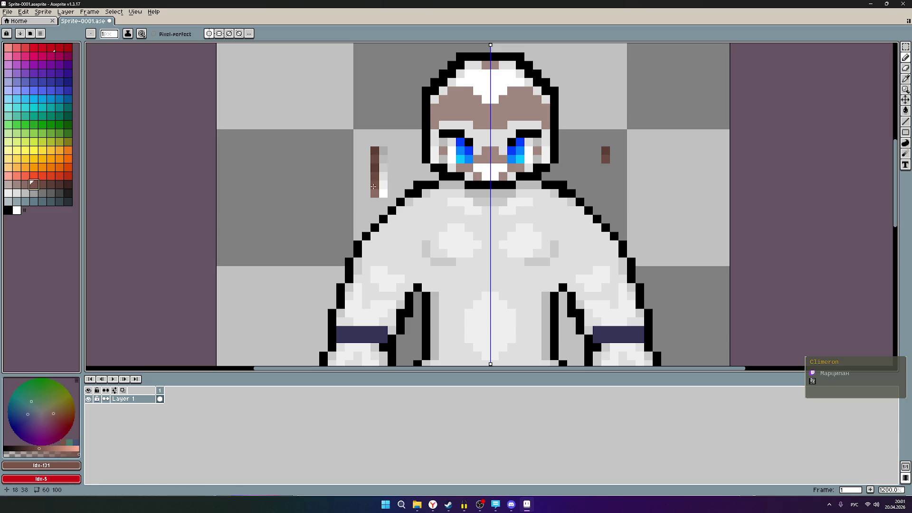
key("9")
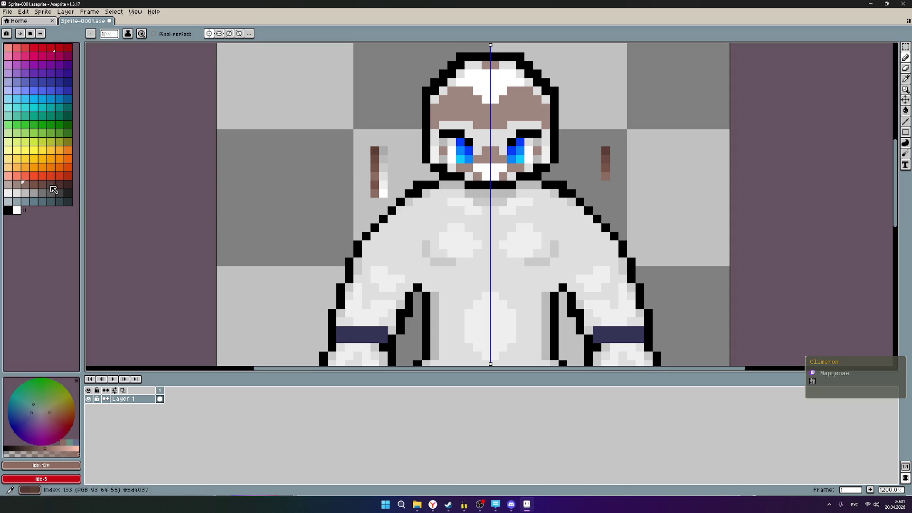
left_click(22, 189)
left_click(375, 186)
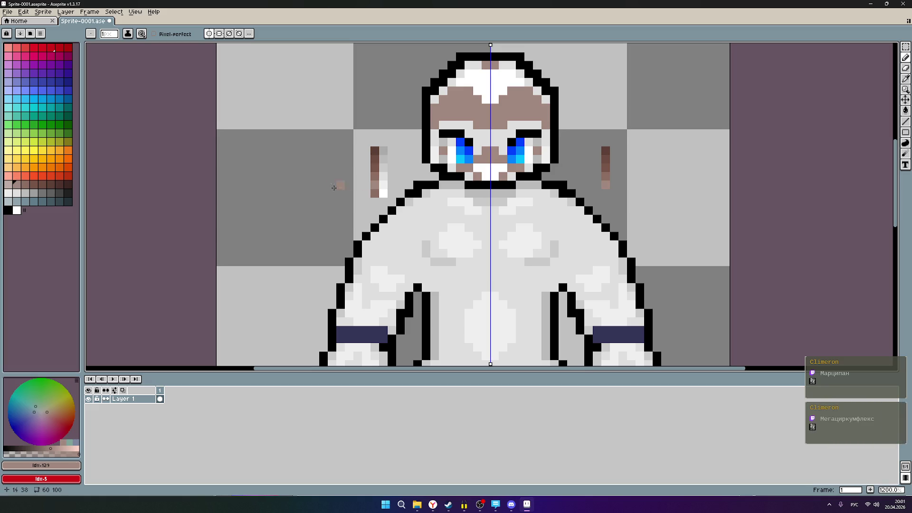
left_click(9, 188)
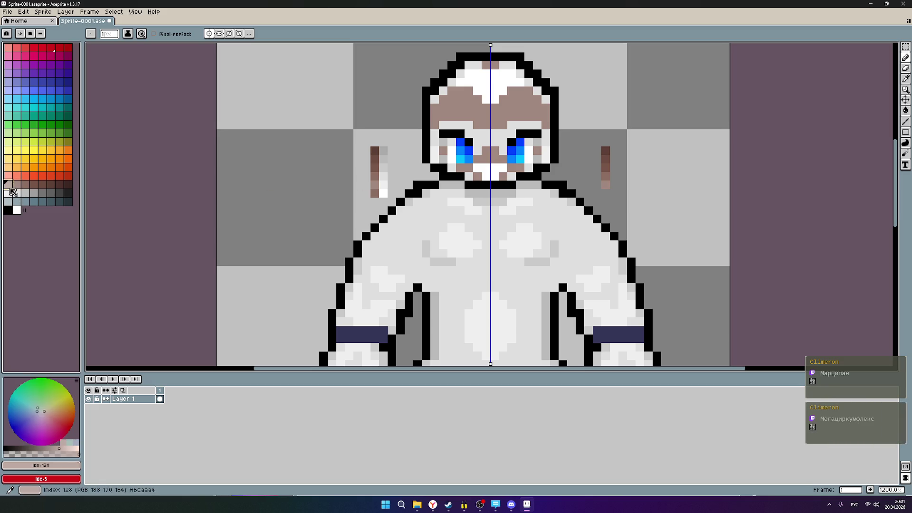
left_click(374, 194)
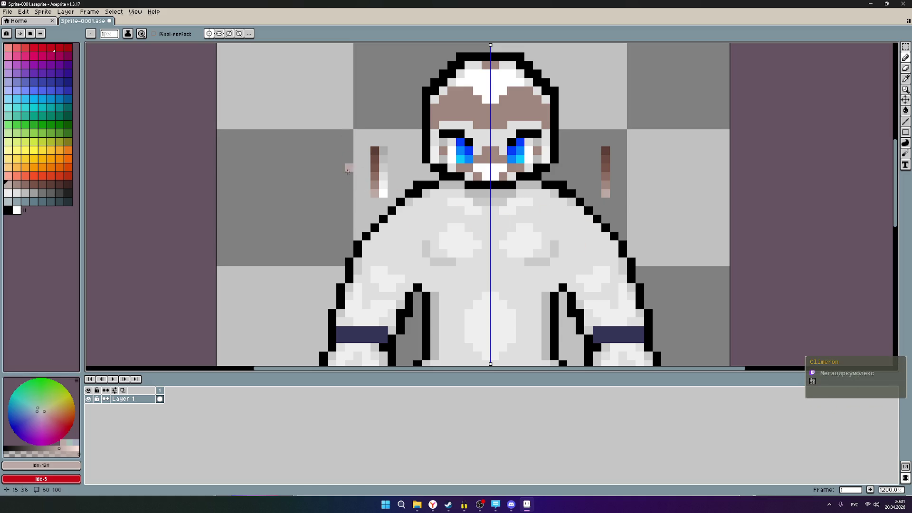
scroll(670, 167, "down", 2)
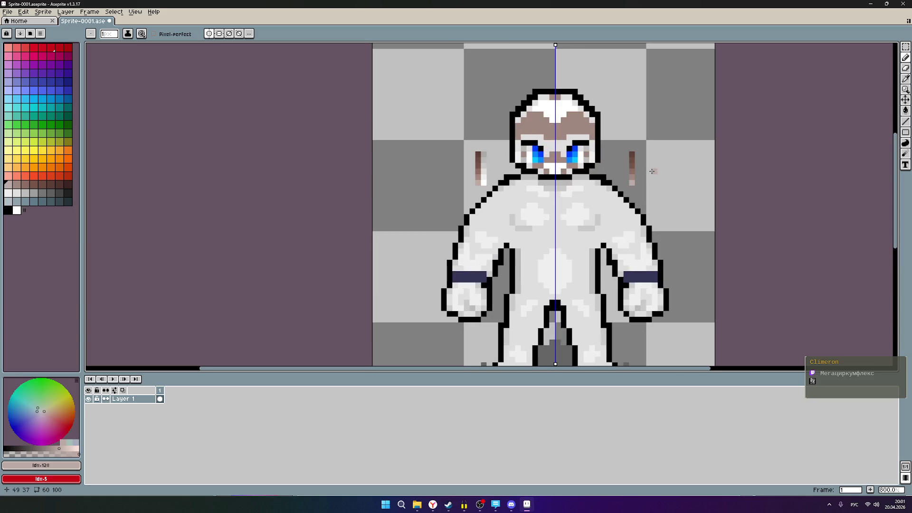
scroll(651, 169, "up", 2)
scroll(645, 170, "up", 1)
scroll(620, 142, "left", 2)
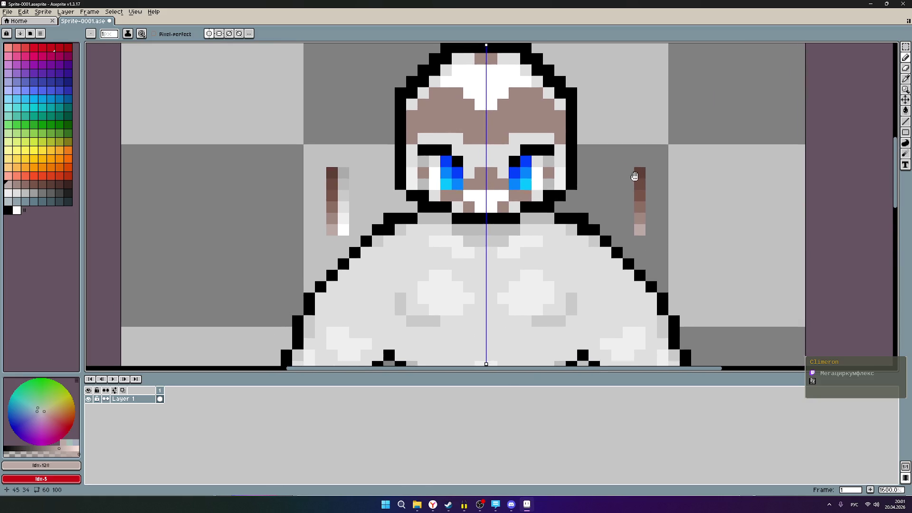
scroll(627, 144, "down", 1)
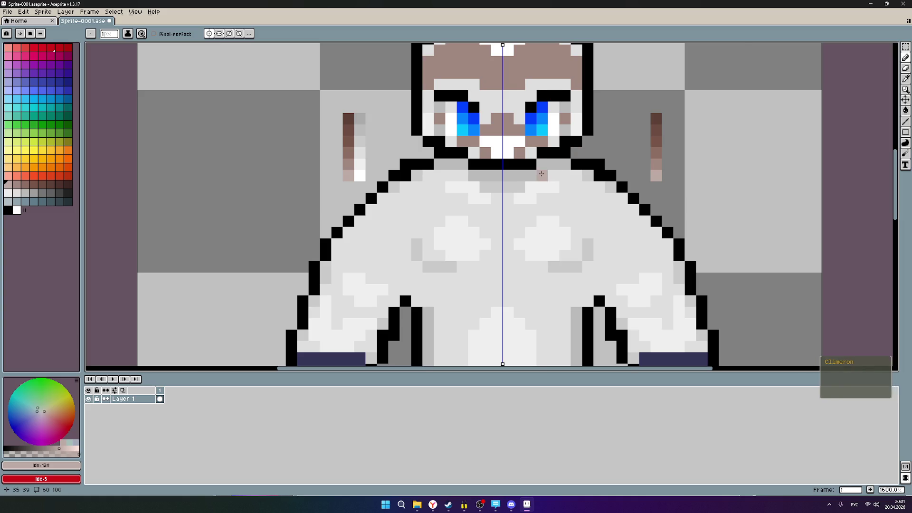
scroll(541, 174, "up", 2)
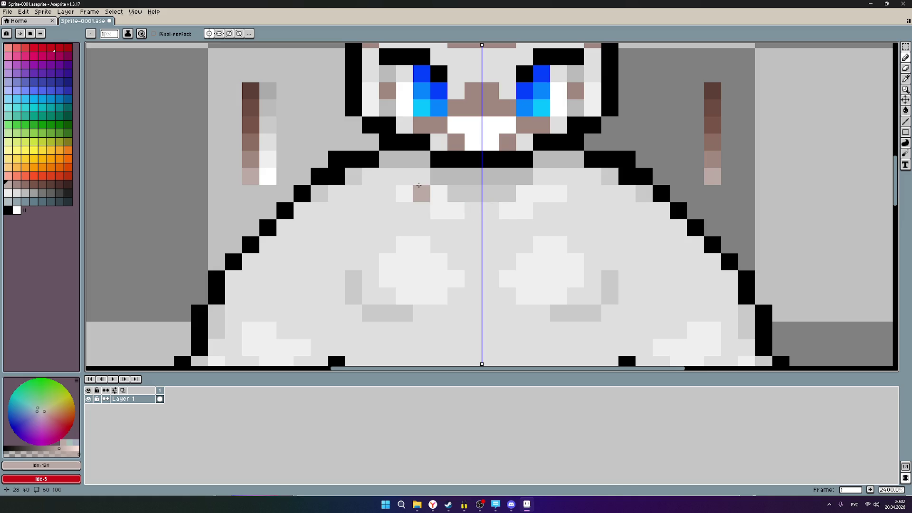
- Paint a light-brown row under the neckline and down the shoulders inside the outline
mouse_move(422, 176)
left_mouse_down()
mouse_move(375, 175)
mouse_move(381, 193)
mouse_move(335, 193)
left_mouse_up()
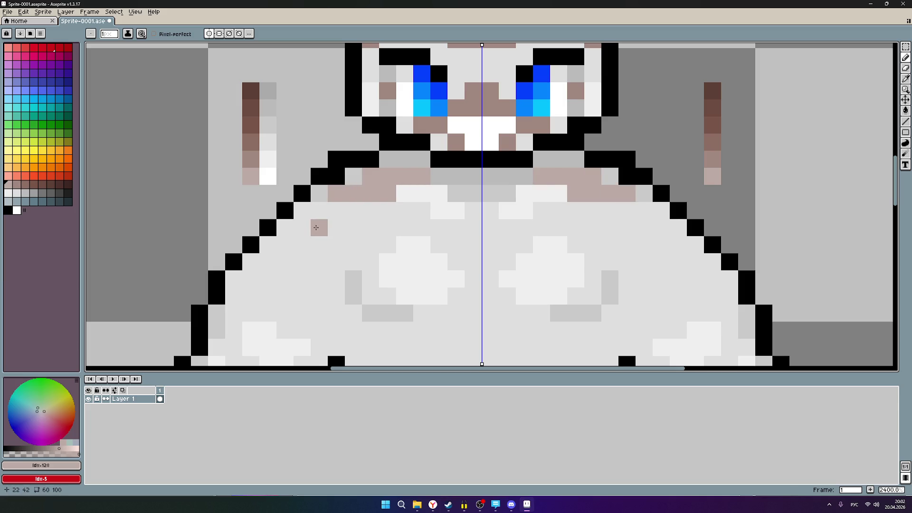
left_click(302, 215)
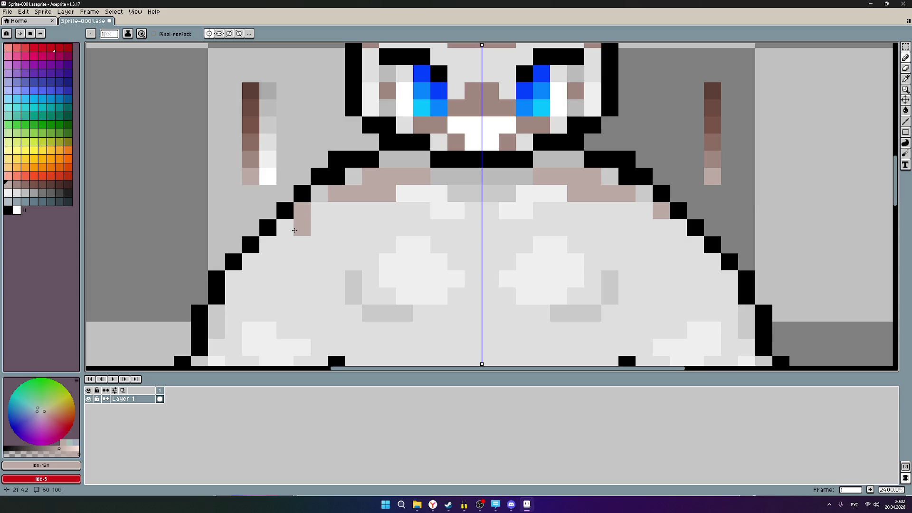
left_click(286, 228)
left_click(268, 245)
left_click(234, 280)
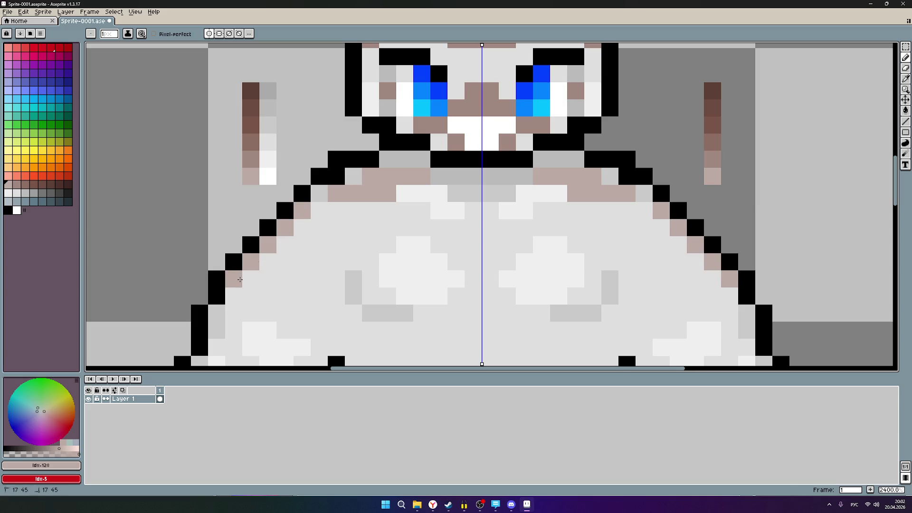
scroll(375, 195, "down", 3)
scroll(375, 196, "left", 3)
left_click(329, 229)
mouse_move(329, 229)
left_mouse_down()
mouse_move(337, 176)
mouse_move(374, 170)
mouse_move(426, 139)
mouse_move(456, 86)
mouse_move(429, 90)
mouse_move(374, 137)
mouse_move(374, 170)
left_mouse_up()
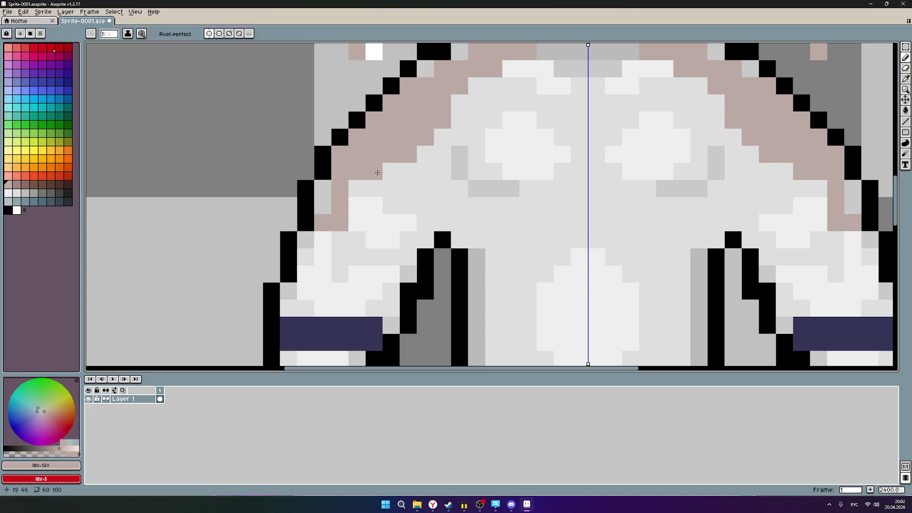
- Thicken the mirrored brown band and extend it lower down both sides of the body
left_click_drag(460, 135, 341, 238)
scroll(615, 258, "down", 2)
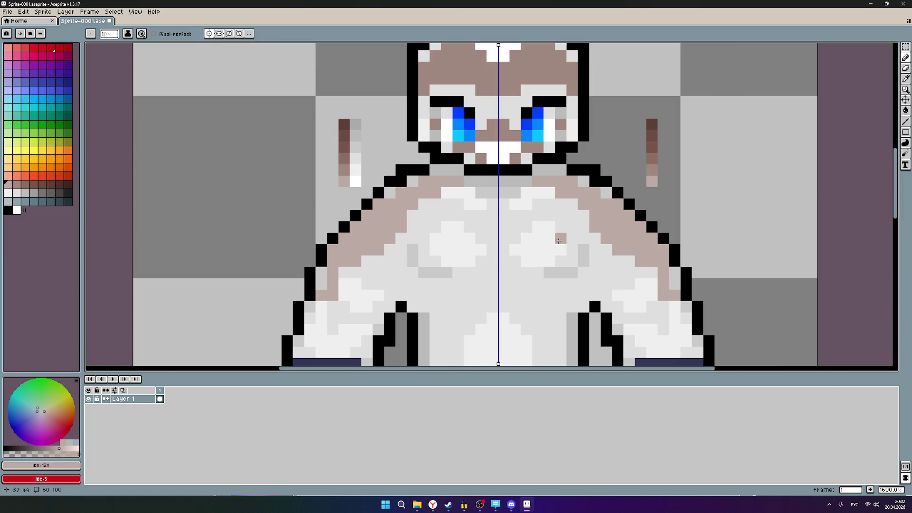
scroll(613, 259, "down", 2)
scroll(598, 249, "up", 3)
mouse_move(609, 241)
left_mouse_down()
mouse_move(558, 207)
mouse_move(519, 222)
left_mouse_up()
scroll(568, 240, "up", 2)
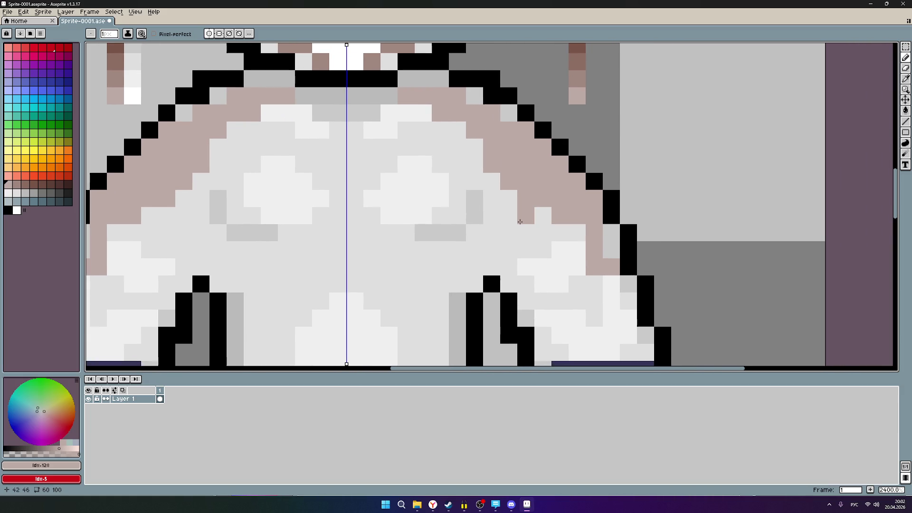
left_click_drag(560, 195, 640, 183)
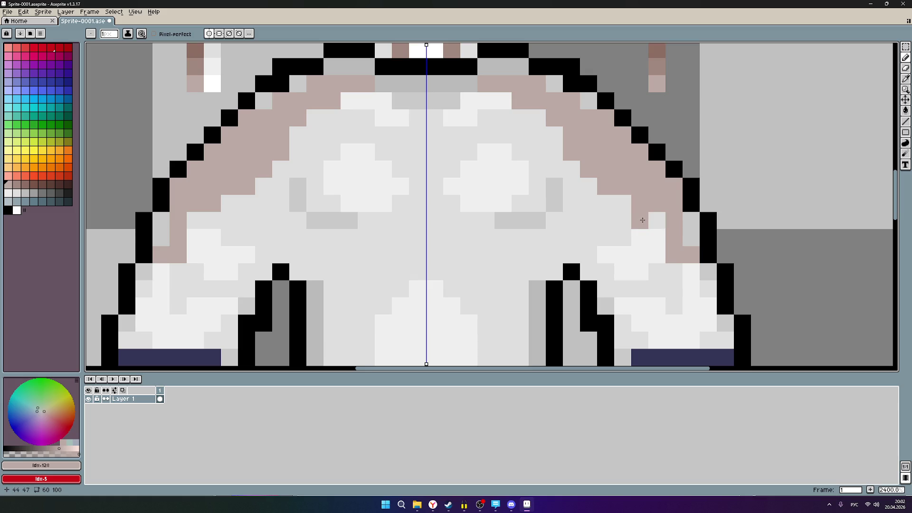
mouse_move(656, 217)
left_mouse_down()
mouse_move(611, 216)
mouse_move(606, 230)
mouse_move(616, 233)
mouse_move(604, 204)
left_mouse_up()
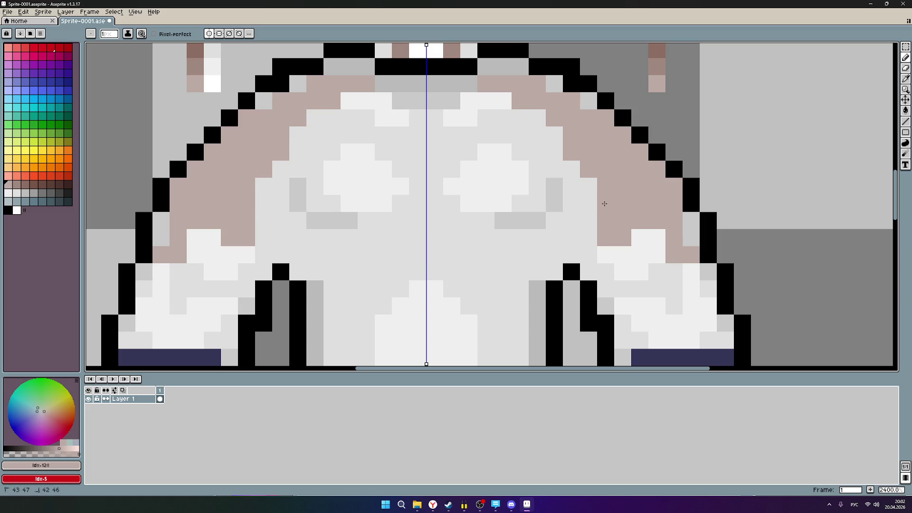
left_click(589, 187)
left_click(592, 200)
left_click(593, 217)
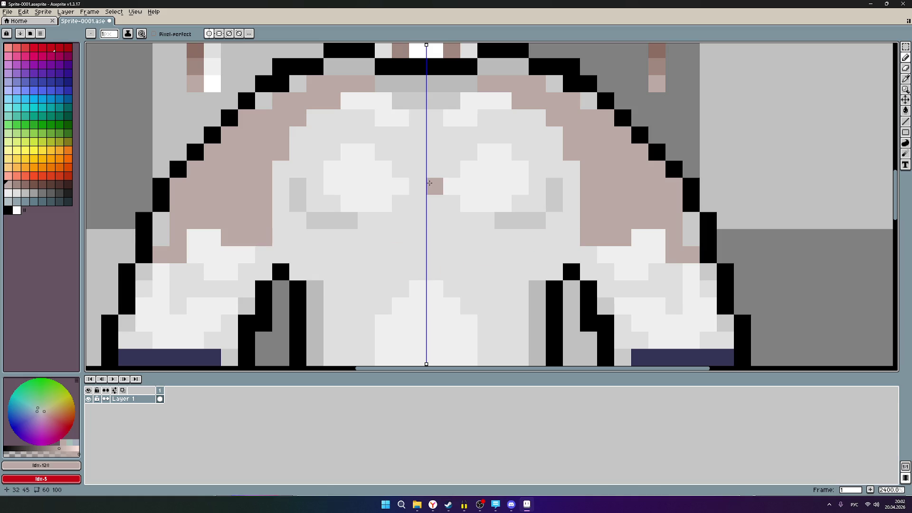
scroll(454, 178, "up", 1)
scroll(439, 211, "up", 2)
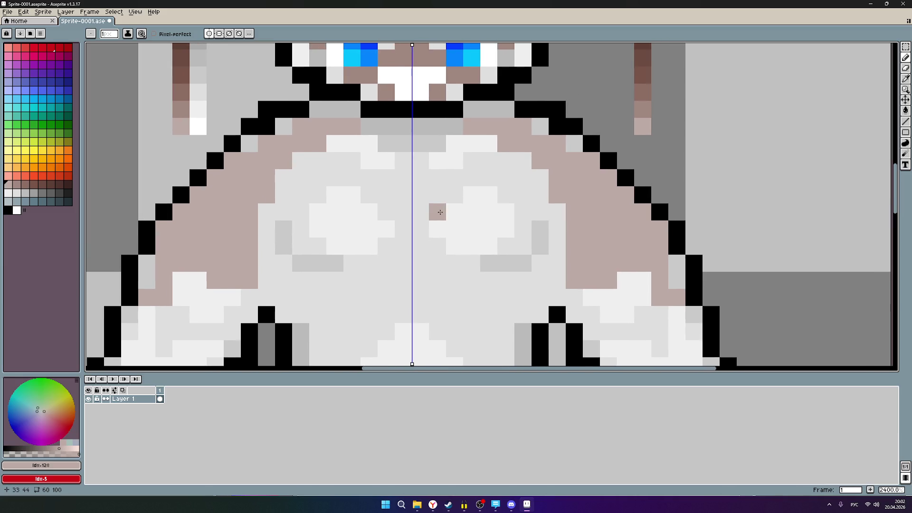
- Paint a brown stripe down the chest centre, a band across the upper chest and brown around the pectorals
left_click(405, 161)
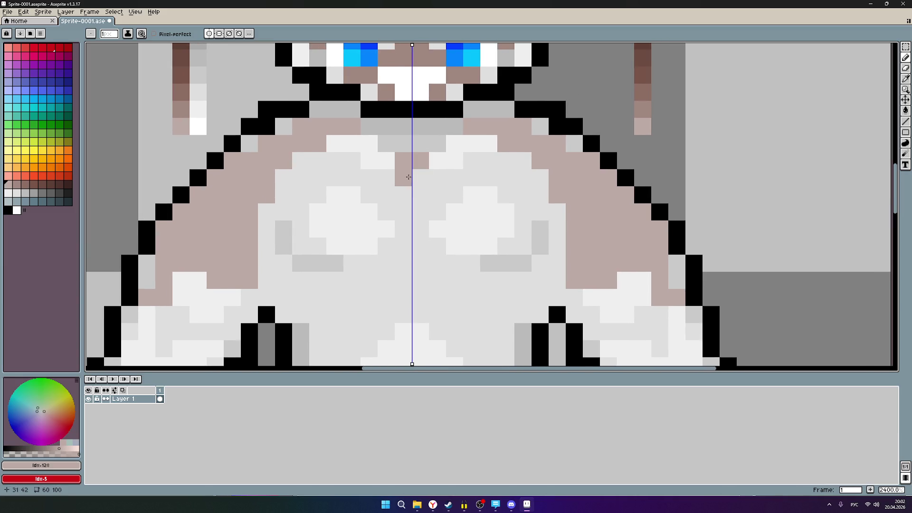
mouse_move(409, 177)
left_mouse_down()
mouse_move(413, 312)
mouse_move(438, 280)
mouse_move(572, 283)
left_mouse_up()
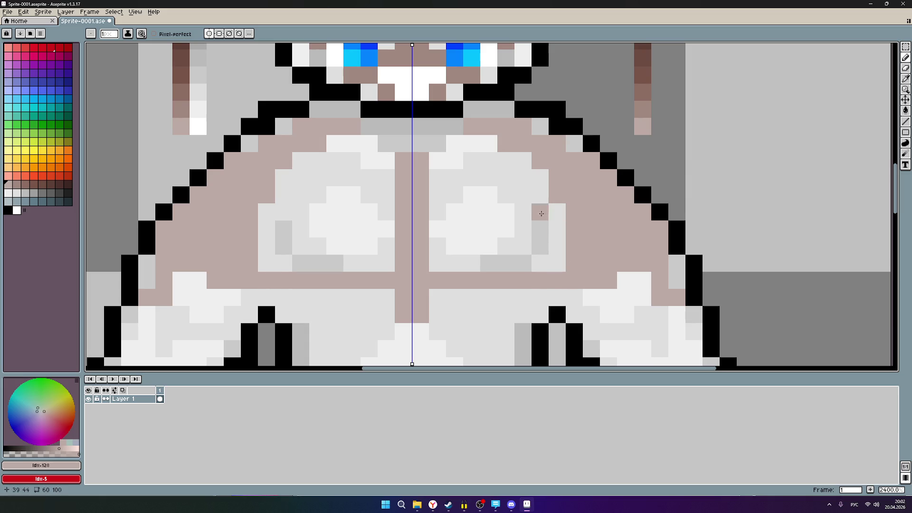
mouse_move(434, 178)
left_mouse_down()
mouse_move(550, 176)
mouse_move(504, 160)
mouse_move(476, 165)
left_mouse_up()
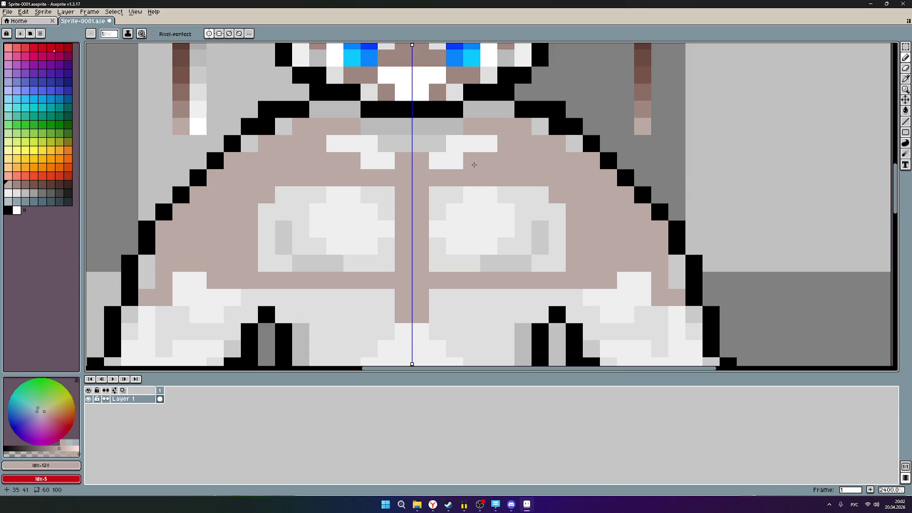
mouse_move(559, 266)
left_mouse_down()
mouse_move(553, 211)
mouse_move(526, 212)
mouse_move(524, 195)
mouse_move(505, 193)
left_mouse_up()
left_click(451, 187)
left_click_drag(451, 188, 430, 195)
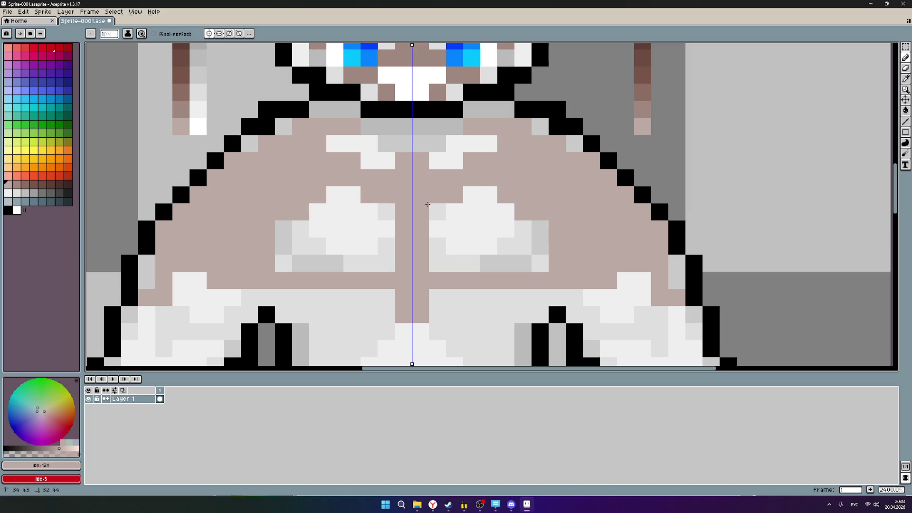
- Trim and reshape the white pectoral patches' lower edges and the shading beside them
left_click(429, 212)
left_click(429, 246)
left_click(428, 264)
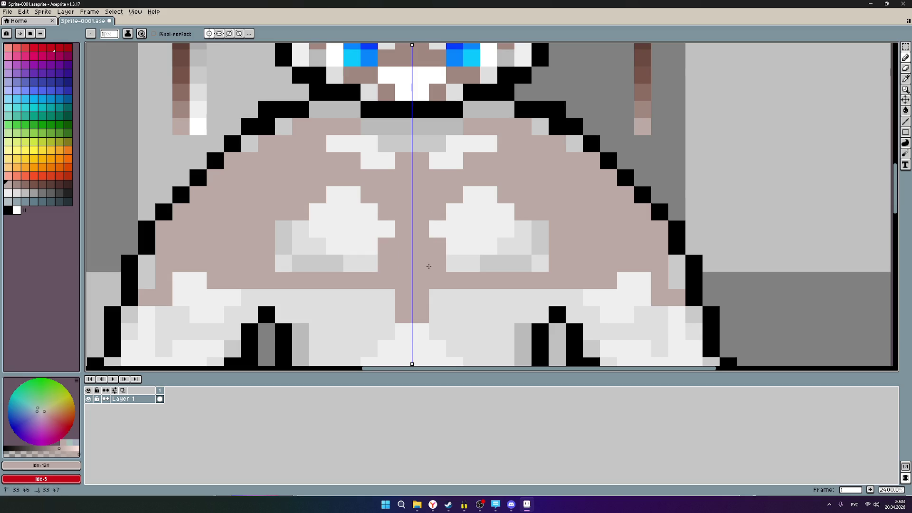
left_click(449, 266)
scroll(450, 264, "up", 1)
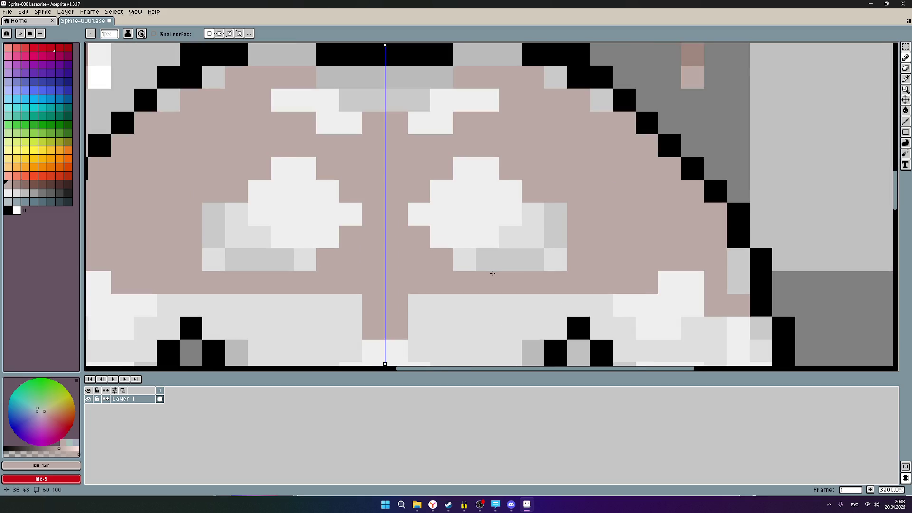
scroll(492, 271, "up", 2)
left_click(515, 261)
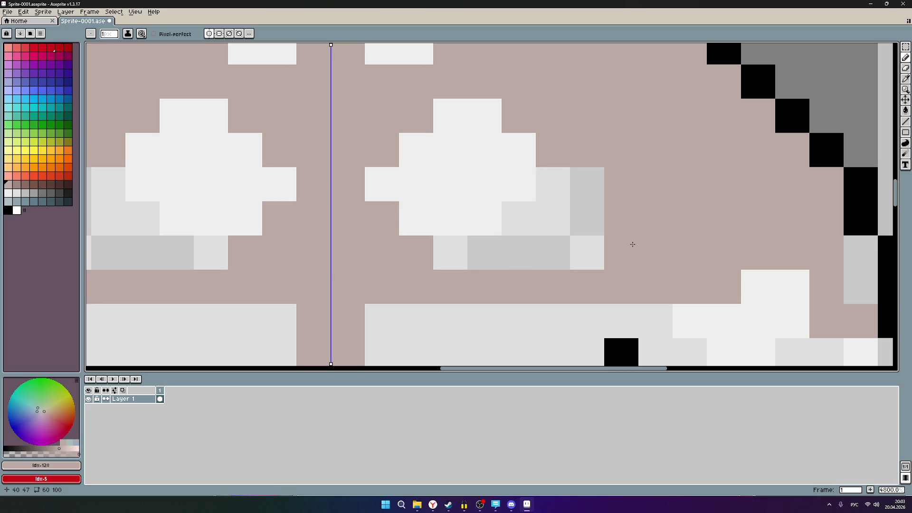
left_click(592, 257)
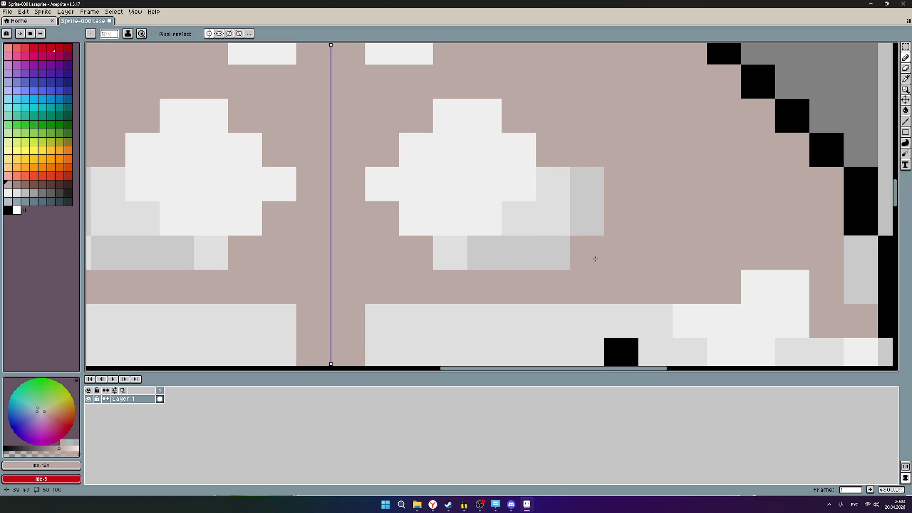
left_click(451, 253)
left_click(542, 224)
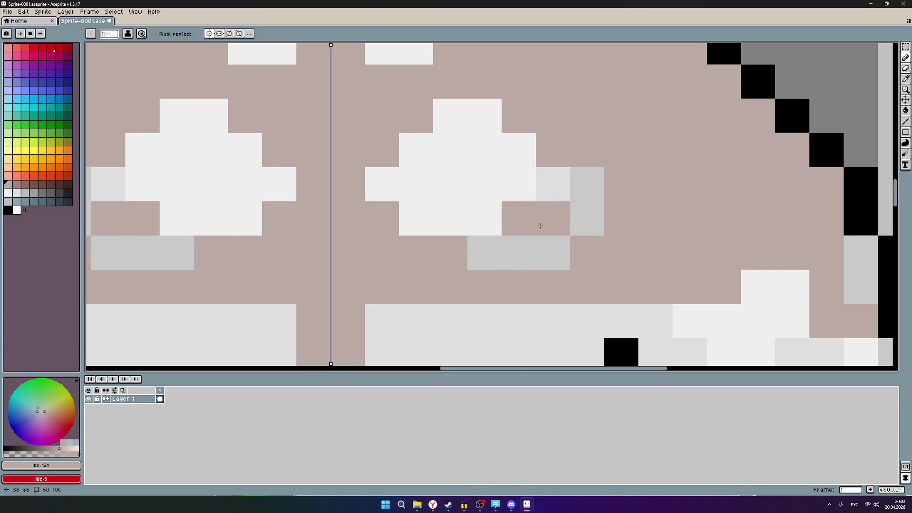
left_click(554, 198)
scroll(592, 254, "down", 4)
scroll(592, 255, "down", 2)
scroll(592, 254, "down", 4)
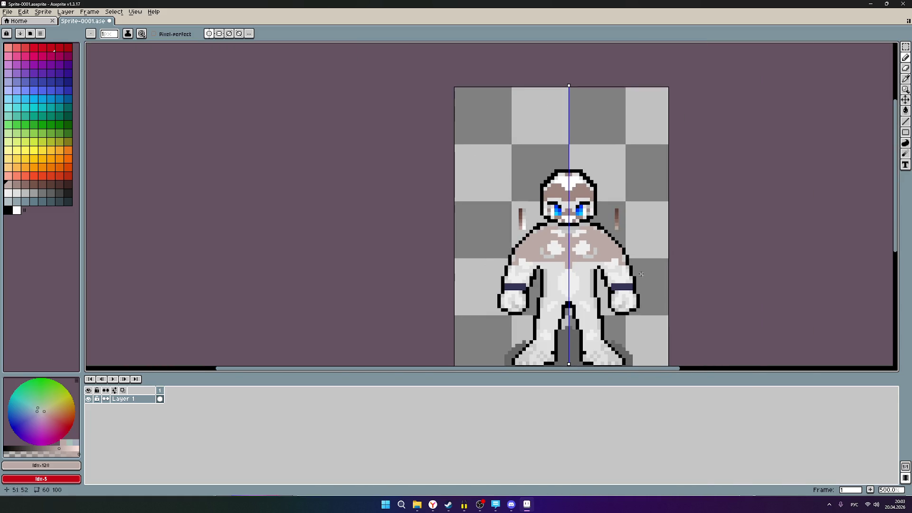
scroll(648, 269, "down", 1)
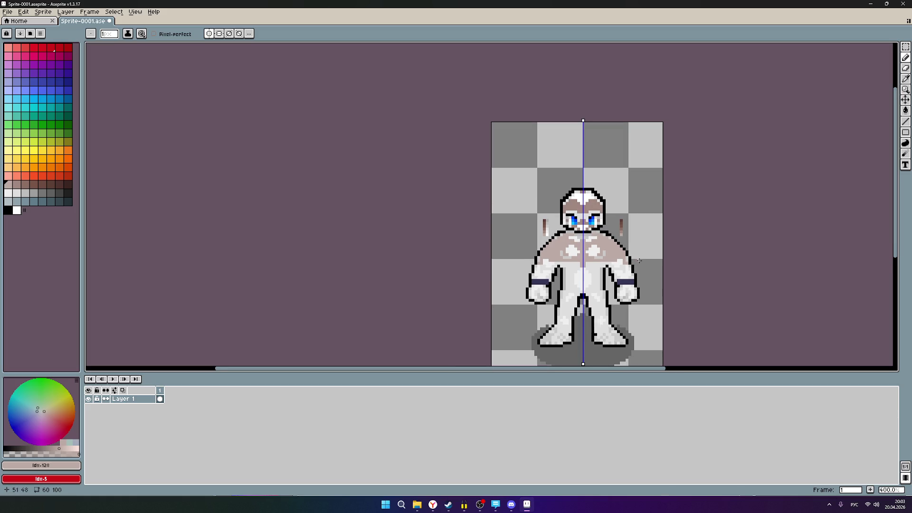
scroll(639, 260, "down", 1)
scroll(663, 262, "up", 1)
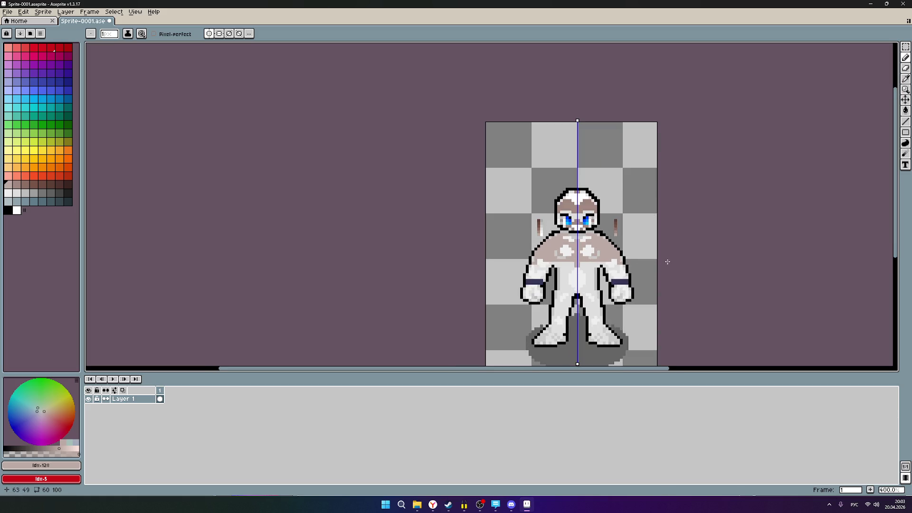
scroll(667, 261, "up", 1)
scroll(613, 270, "up", 1)
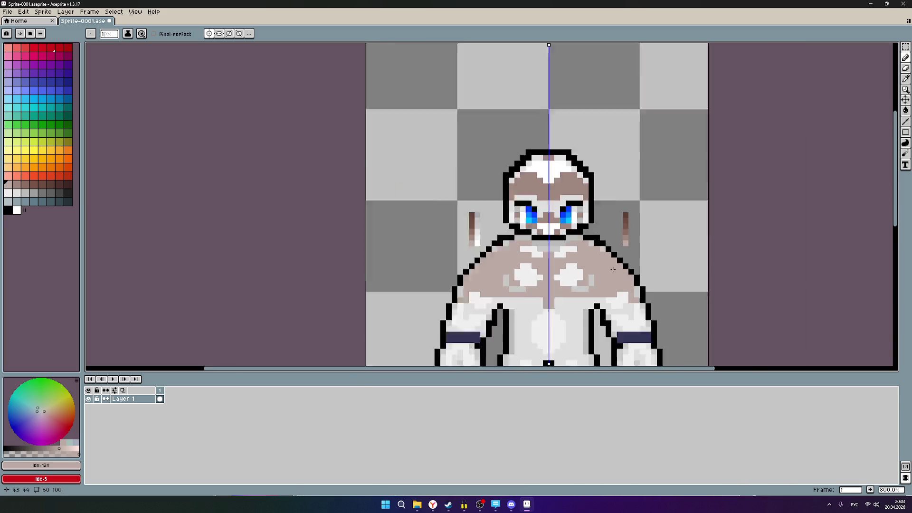
scroll(614, 269, "down", 1)
scroll(616, 266, "down", 1)
scroll(595, 248, "up", 1)
scroll(584, 221, "up", 1)
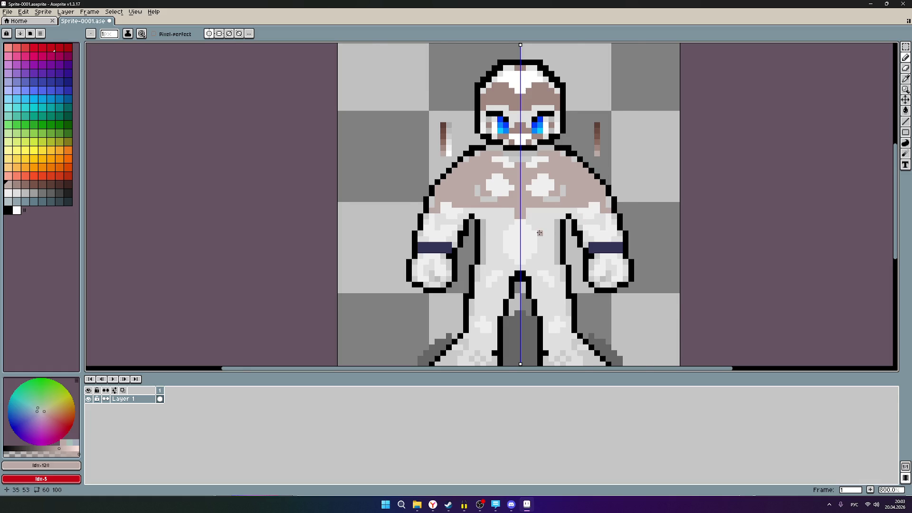
scroll(539, 233, "up", 1)
scroll(481, 183, "down", 1)
scroll(484, 193, "up", 1)
left_click(488, 195)
- Paint mirrored light brown over the belly and down the legs, leaving white stomach and leg patches
mouse_move(489, 195)
left_mouse_down()
mouse_move(503, 187)
mouse_move(495, 151)
mouse_move(492, 191)
mouse_move(486, 177)
mouse_move(491, 148)
mouse_move(520, 153)
mouse_move(511, 174)
left_mouse_up()
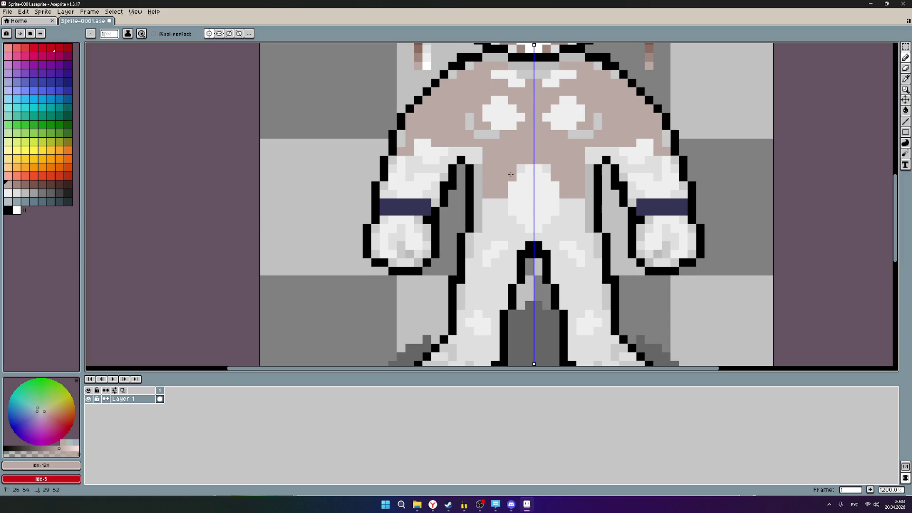
mouse_move(518, 233)
left_mouse_down()
mouse_move(485, 229)
mouse_move(488, 206)
mouse_move(505, 204)
mouse_move(503, 217)
mouse_move(495, 210)
mouse_move(511, 222)
left_mouse_up()
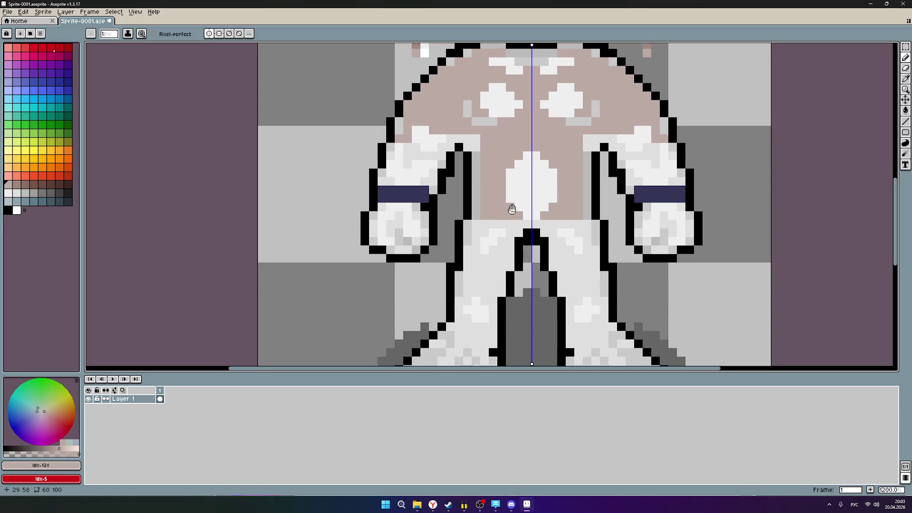
scroll(485, 200, "down", 3)
mouse_move(492, 261)
left_mouse_down()
mouse_move(502, 196)
mouse_move(517, 196)
mouse_move(509, 205)
mouse_move(469, 197)
mouse_move(452, 289)
mouse_move(484, 299)
mouse_move(486, 237)
mouse_move(497, 215)
mouse_move(468, 239)
mouse_move(482, 270)
left_mouse_up()
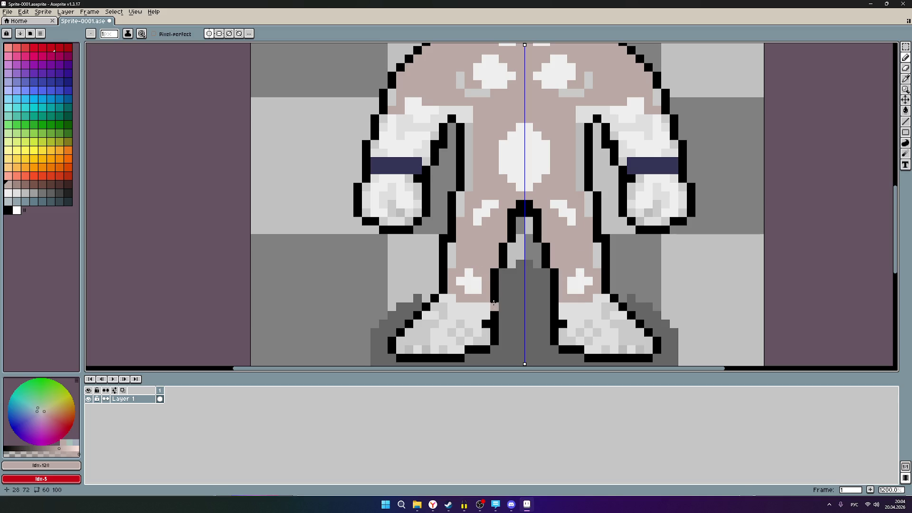
scroll(646, 266, "down", 3)
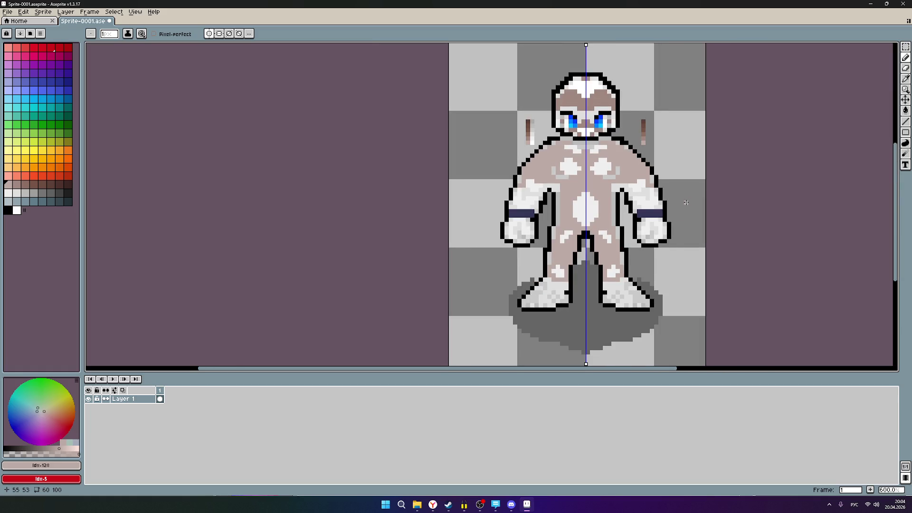
scroll(689, 203, "down", 1)
mouse_move(739, 233)
left_mouse_down()
mouse_move(664, 257)
mouse_move(627, 255)
mouse_move(621, 245)
left_mouse_up()
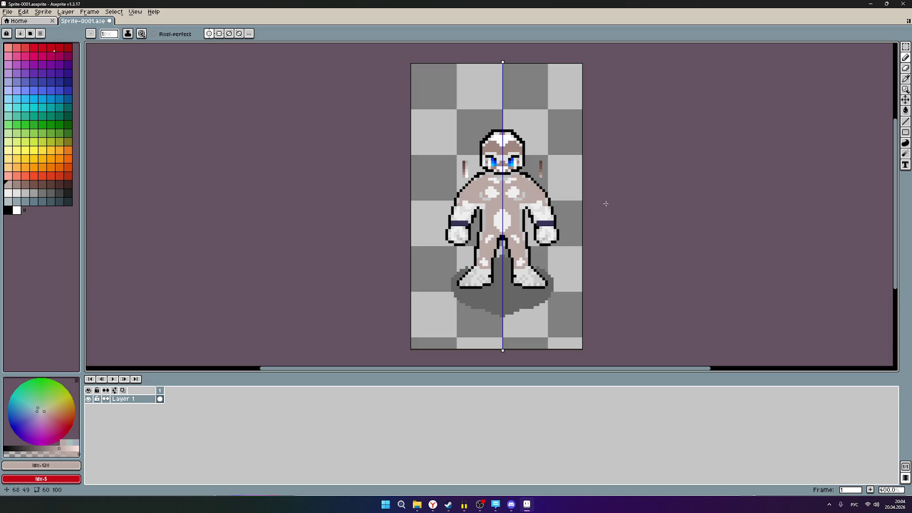
scroll(545, 202, "up", 4)
scroll(516, 207, "up", 3)
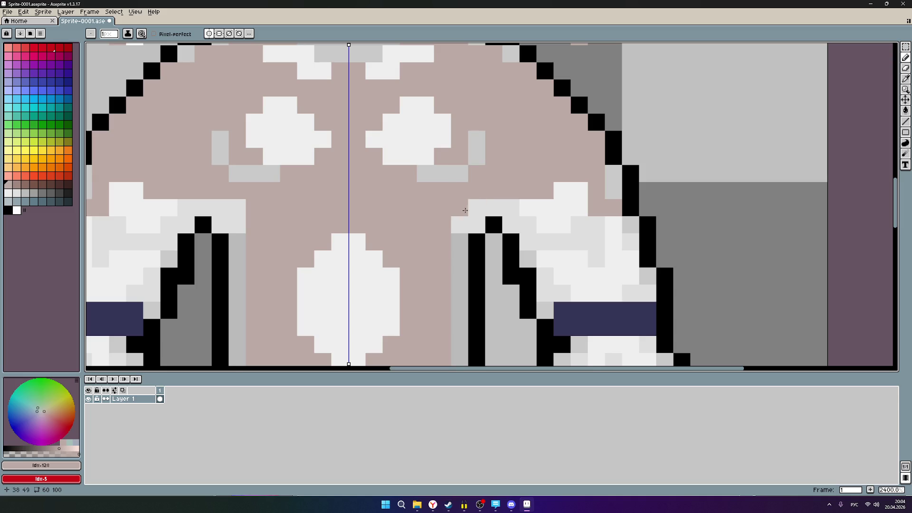
- Recolour the white upper arms light brown with a staircase patch along the arm
left_click(460, 226)
left_click(482, 208)
mouse_move(484, 205)
left_mouse_down()
mouse_move(525, 221)
mouse_move(529, 236)
mouse_move(578, 241)
left_mouse_up()
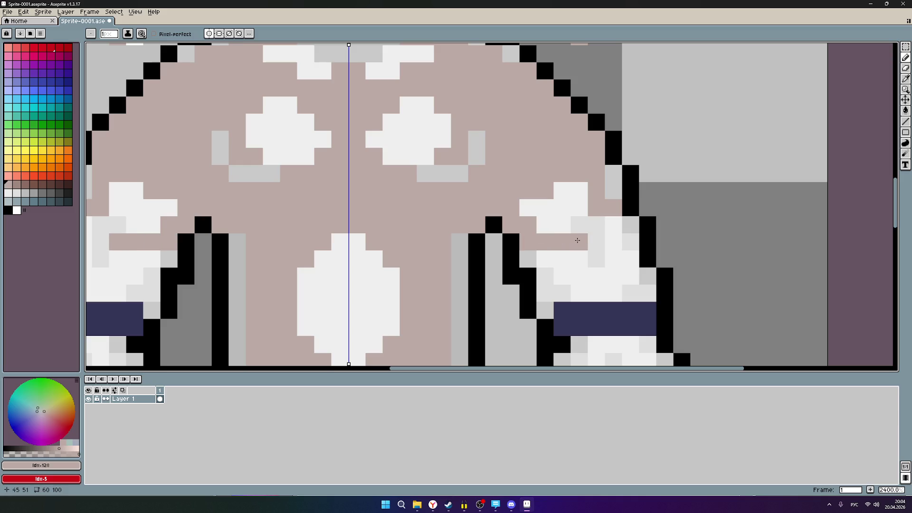
scroll(612, 257, "up", 3)
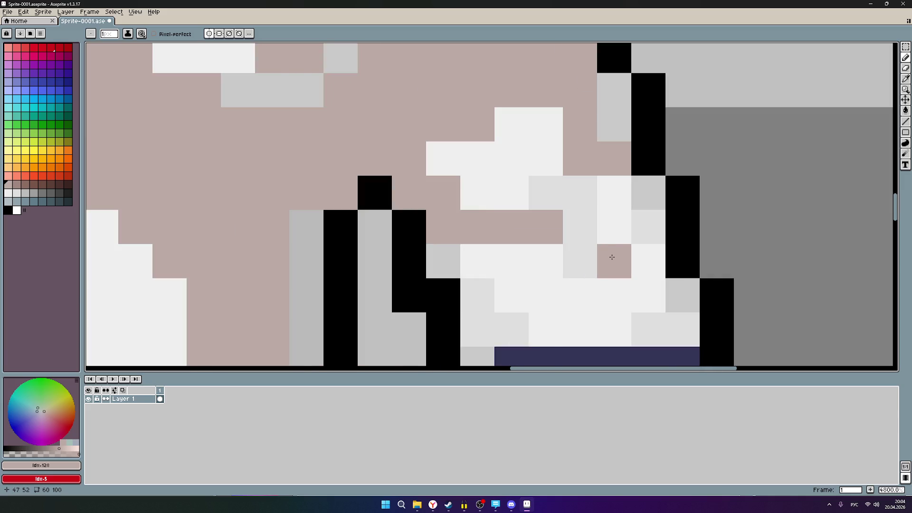
scroll(612, 257, "down", 1)
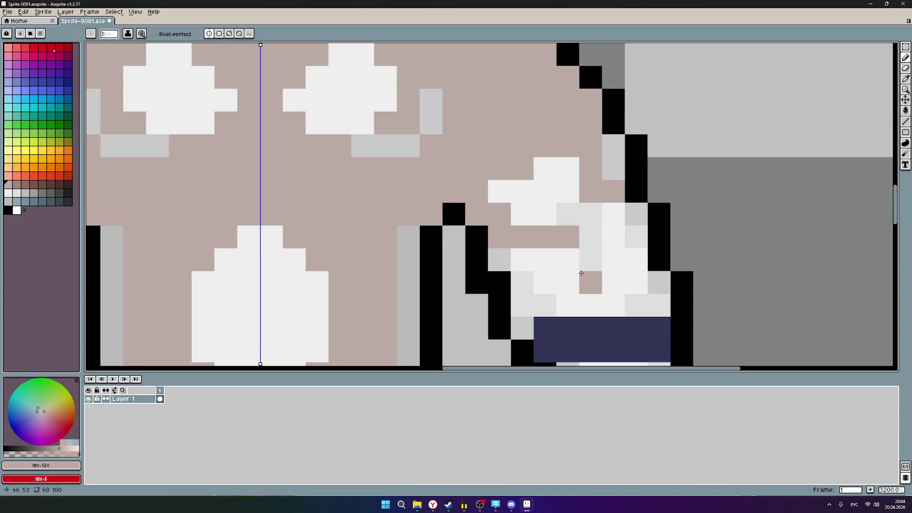
left_click_drag(573, 267, 540, 259)
left_click(534, 206)
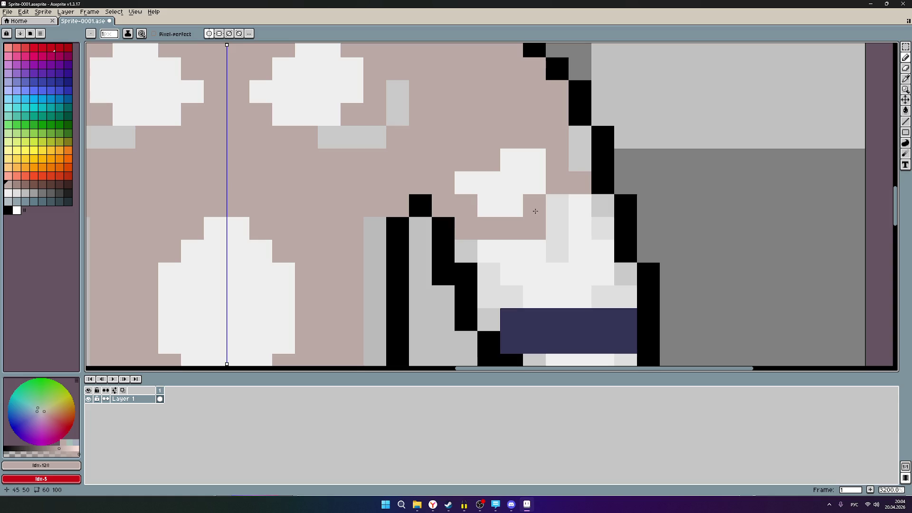
left_click(554, 228)
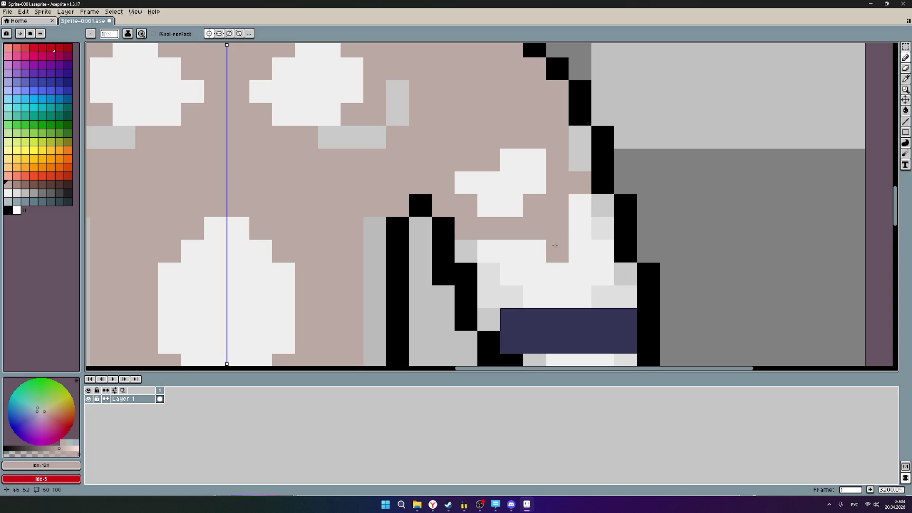
- Add light-brown pixels above and beside the dark wristbands, mirrored on both arms
left_click_drag(578, 252, 528, 218)
left_click(550, 206)
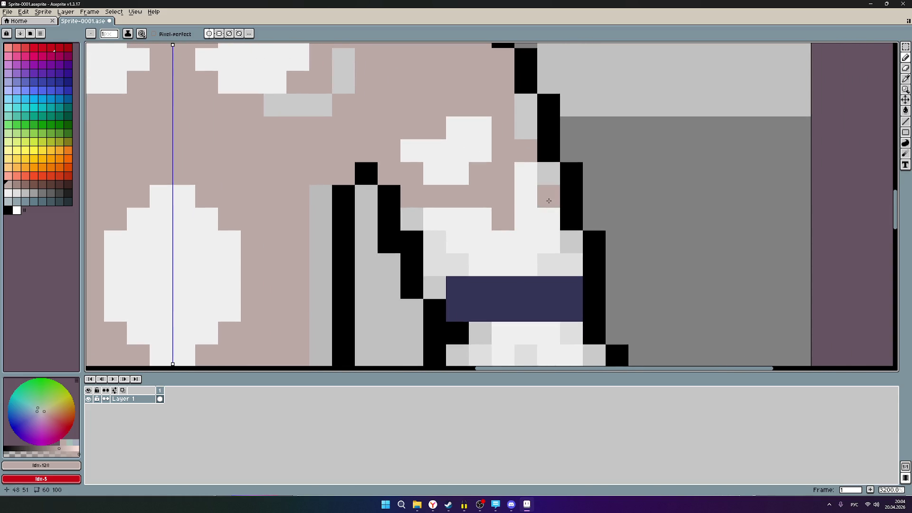
left_click(549, 265)
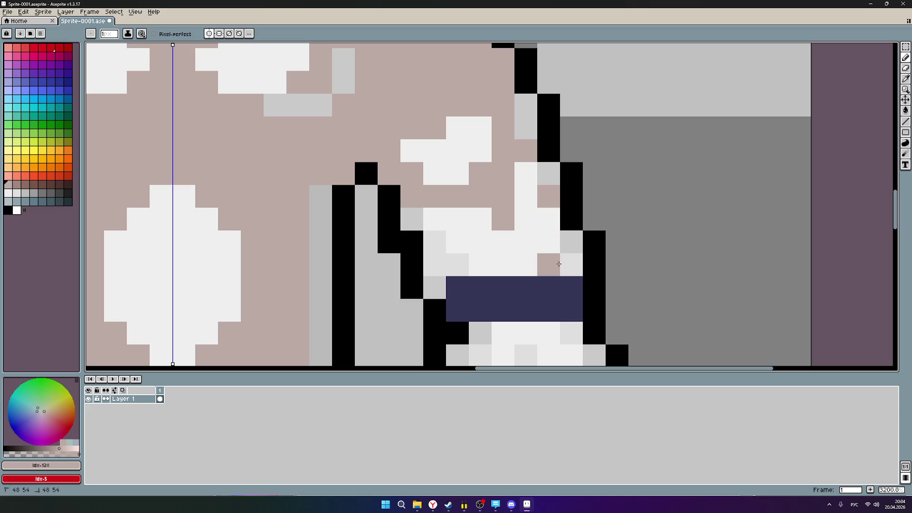
left_click(479, 269)
left_click(458, 267)
left_click(434, 243)
left_click(481, 243)
scroll(494, 255, "down", 4)
scroll(514, 300, "down", 2)
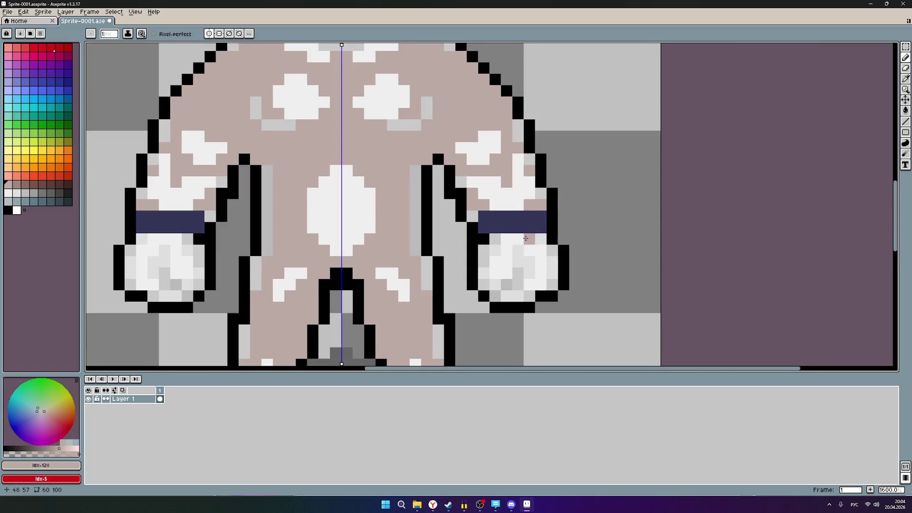
scroll(515, 251, "up", 3)
scroll(515, 252, "down", 3)
mouse_move(515, 251)
left_mouse_down()
mouse_move(509, 191)
mouse_move(545, 177)
mouse_move(525, 210)
mouse_move(558, 180)
mouse_move(530, 244)
left_mouse_up()
scroll(509, 190, "up", 2)
scroll(533, 243, "down", 2)
scroll(535, 239, "down", 1)
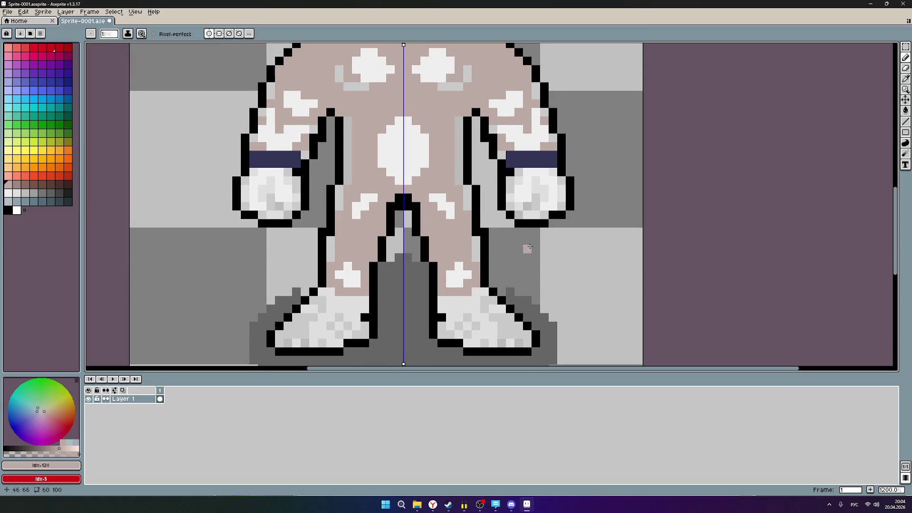
scroll(523, 250, "up", 3)
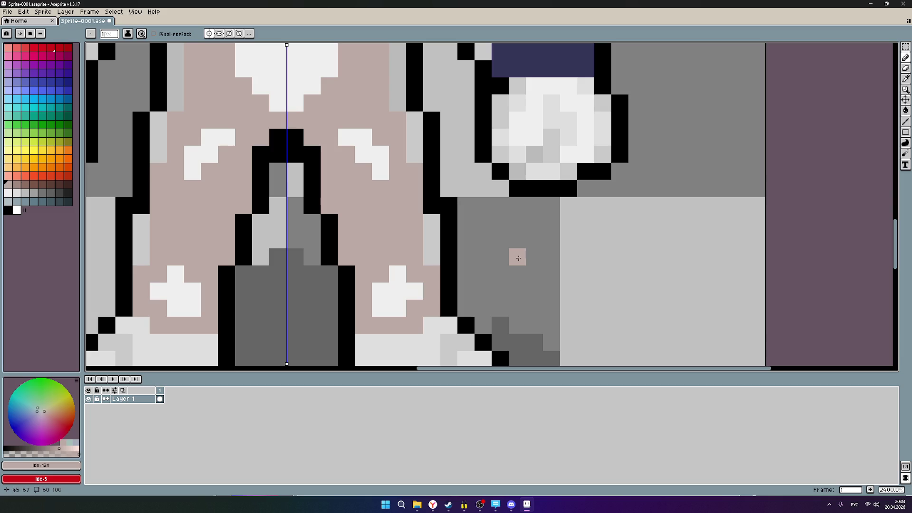
- Scatter light-brown speckles and a small L-shaped patch over both white hands
left_click(606, 136)
left_click(500, 137)
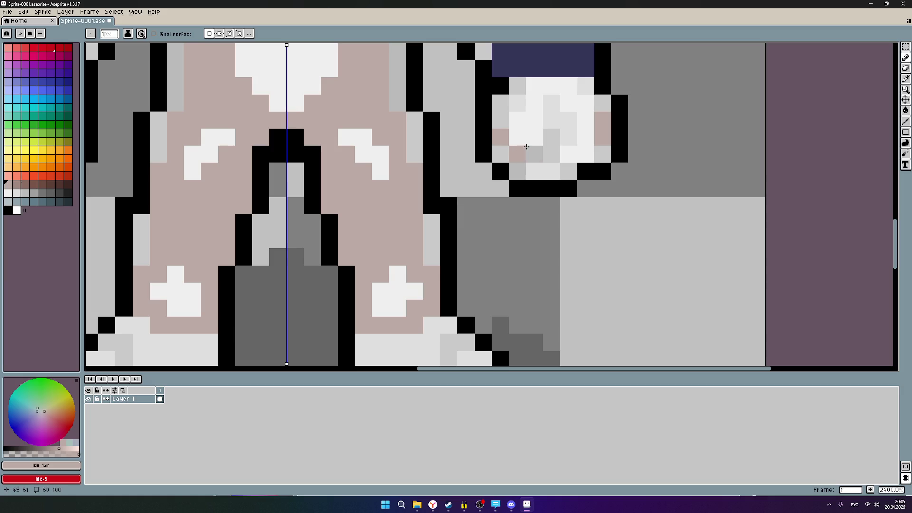
scroll(545, 114, "up", 1)
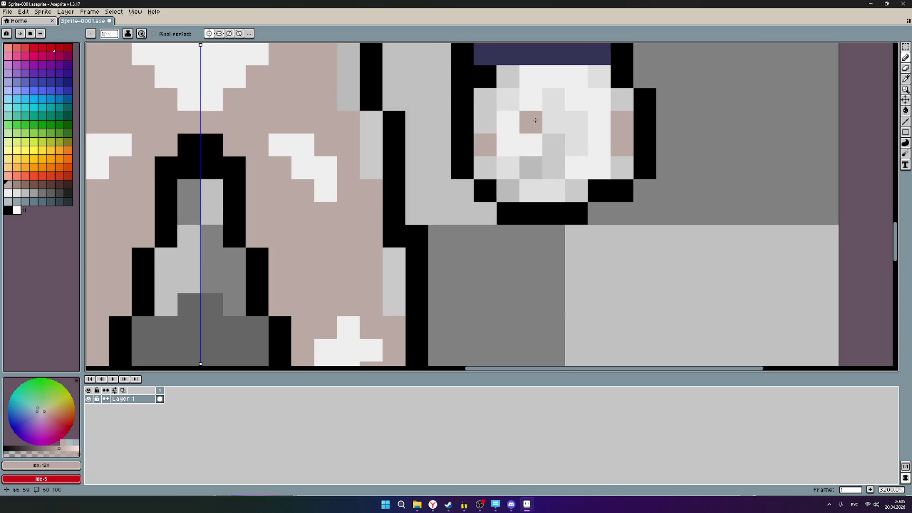
left_click(508, 100)
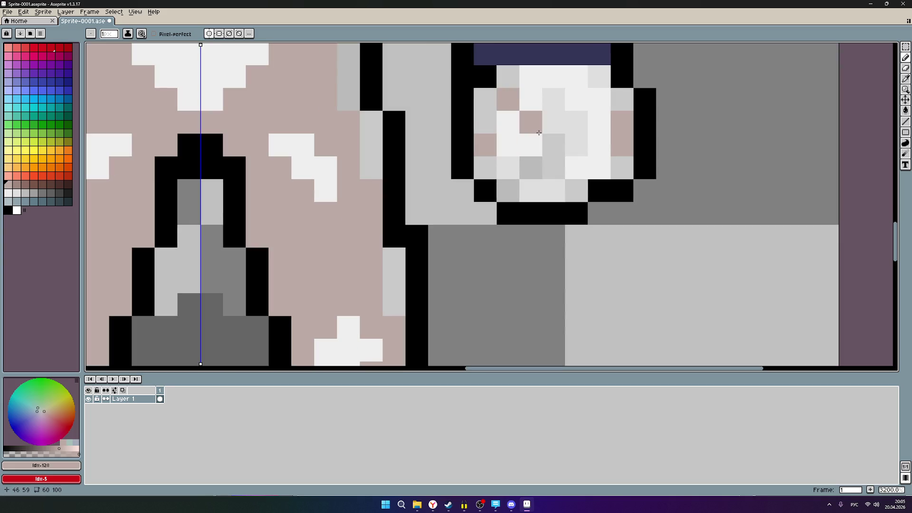
scroll(539, 133, "up", 1)
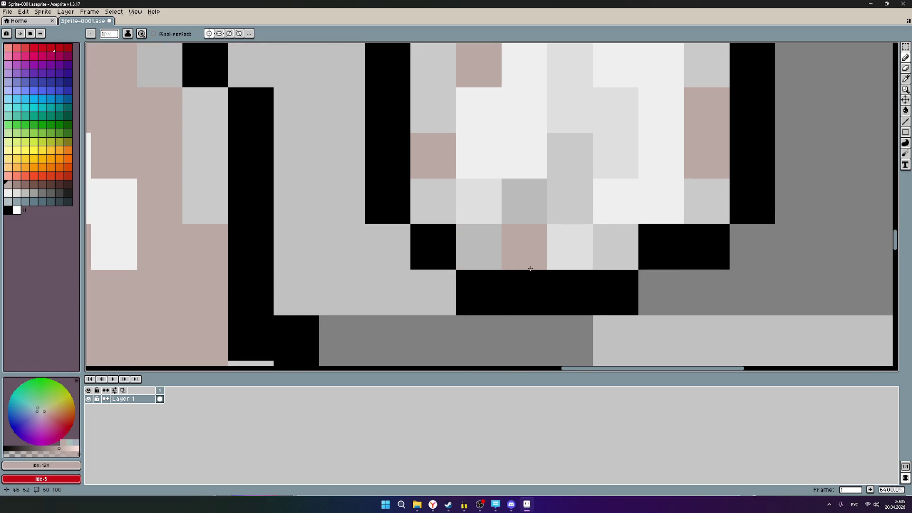
scroll(599, 190, "down", 2)
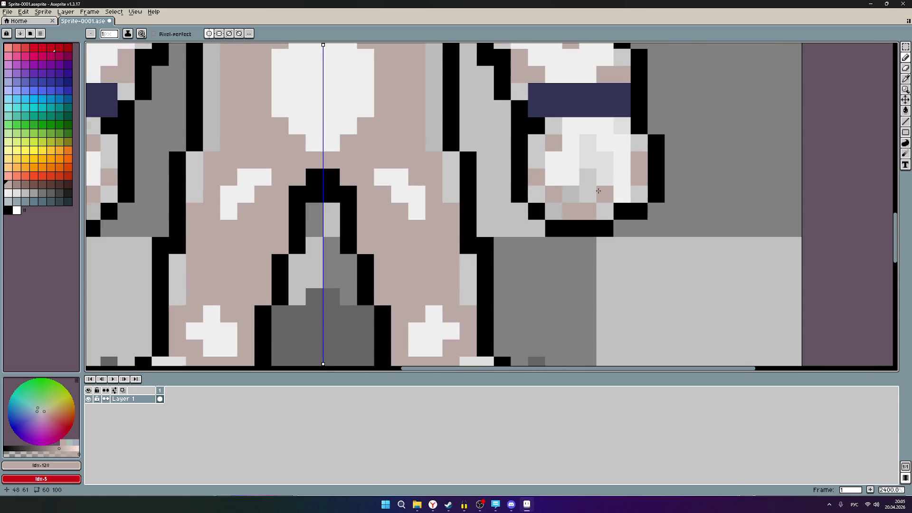
left_click(588, 144)
left_click(587, 160)
left_click(604, 161)
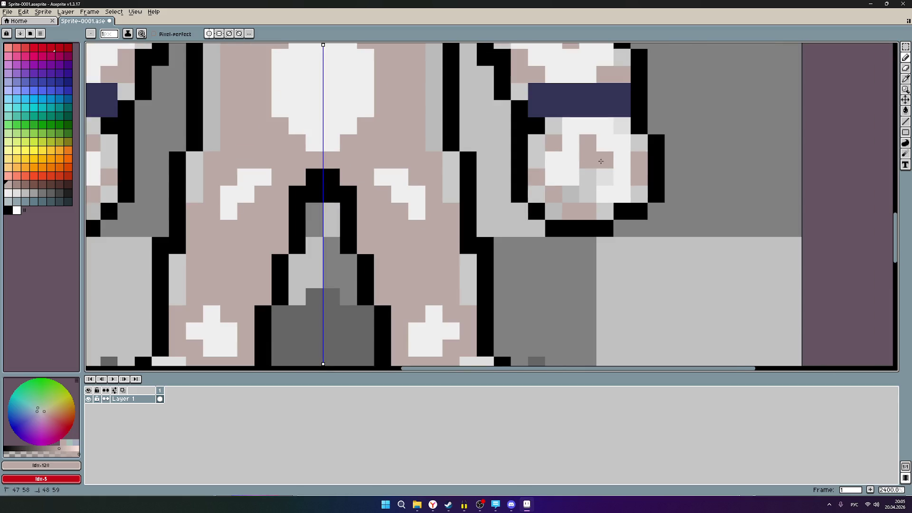
scroll(653, 150, "down", 2)
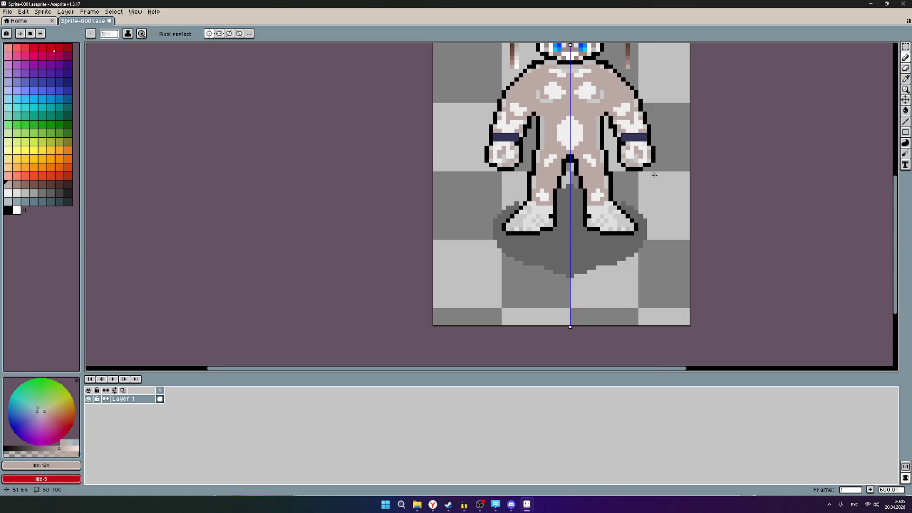
scroll(625, 197, "down", 1)
left_click_drag(624, 195, 516, 289)
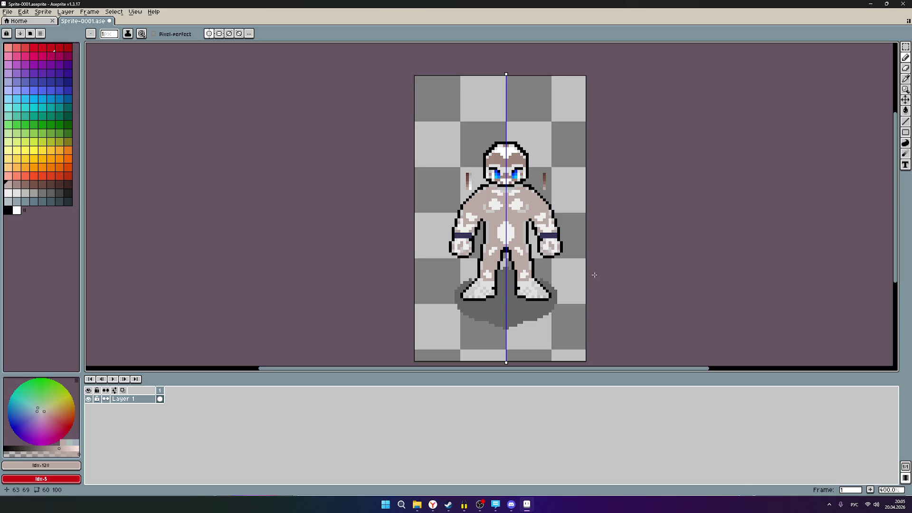
scroll(593, 274, "down", 4)
scroll(492, 230, "up", 2)
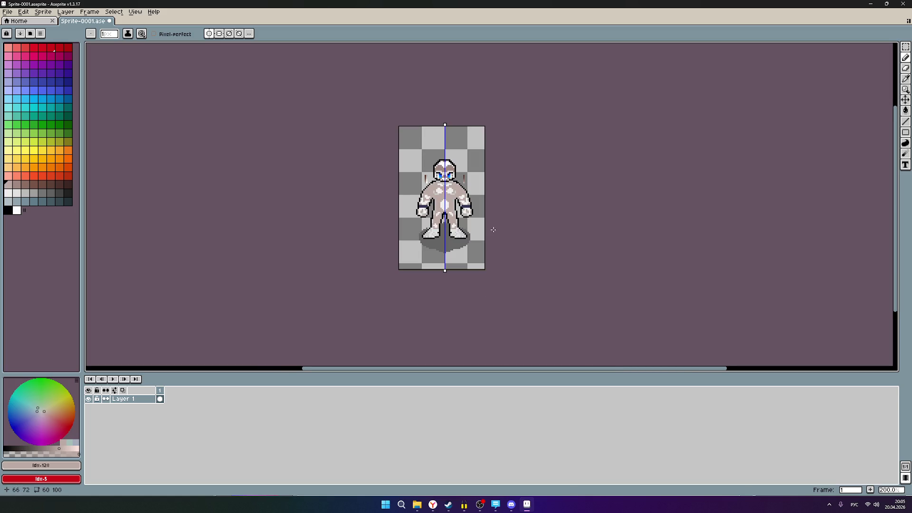
scroll(452, 222, "up", 2)
scroll(491, 186, "up", 1)
scroll(458, 190, "down", 1)
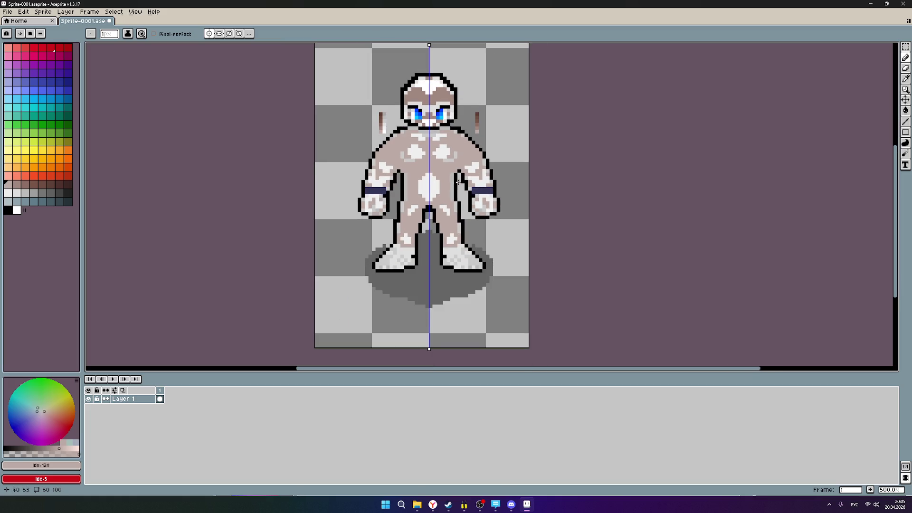
scroll(459, 180, "up", 2)
scroll(443, 141, "up", 1)
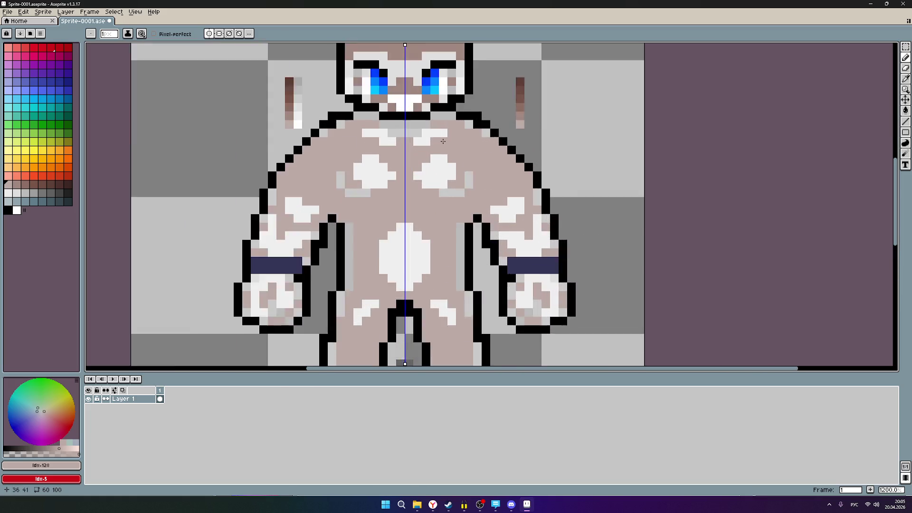
scroll(445, 146, "up", 1)
scroll(456, 164, "up", 1)
scroll(465, 185, "up", 1)
- Place one tan mottle pixel on the edge of the right hand beside the wrist band
left_click_drag(465, 186, 407, 106)
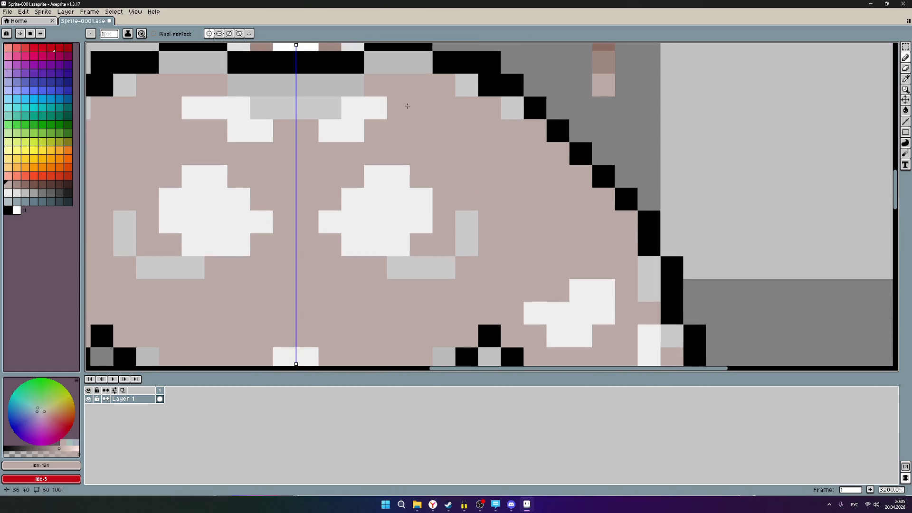
left_click_drag(518, 228, 468, 126)
scroll(546, 209, "down", 1)
scroll(545, 210, "down", 1)
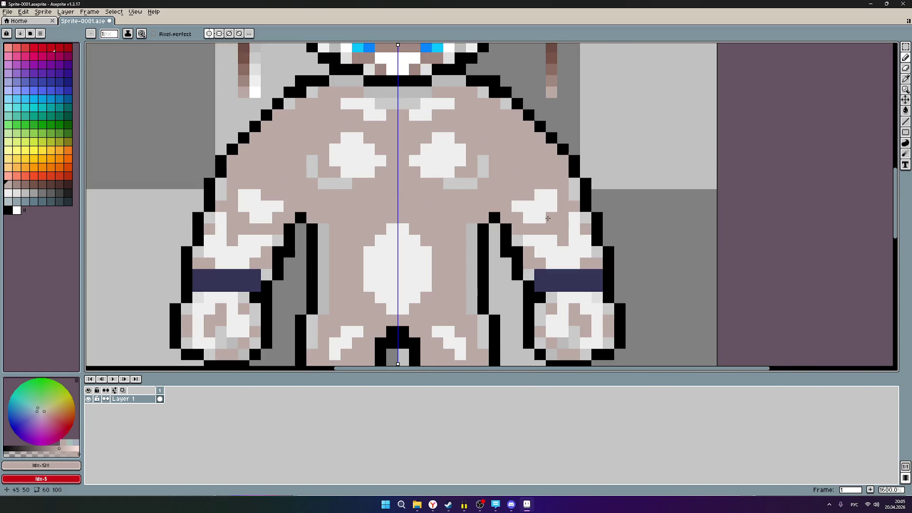
left_click_drag(540, 252, 535, 193)
scroll(551, 245, "up", 1)
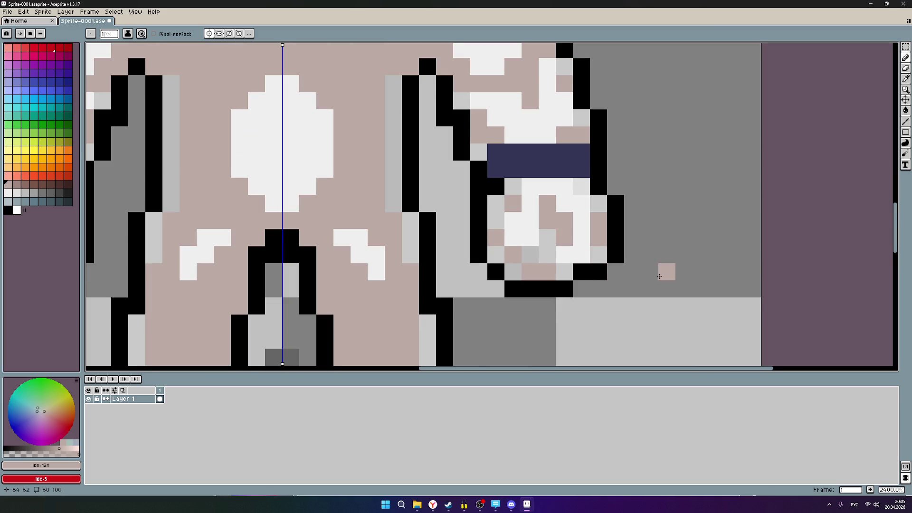
scroll(665, 271, "up", 1)
scroll(641, 266, "up", 1)
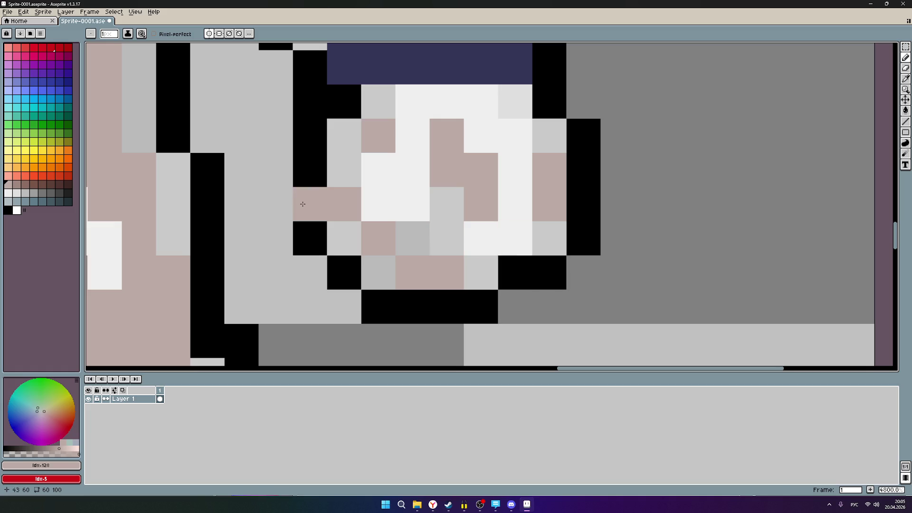
scroll(279, 197, "down", 1)
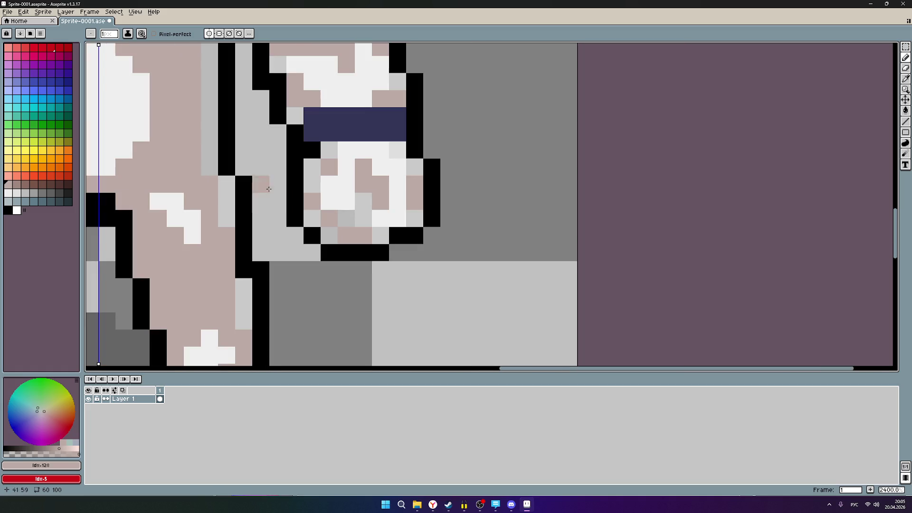
scroll(345, 143, "up", 1)
scroll(344, 143, "up", 1)
mouse_move(407, 171)
left_mouse_down()
mouse_move(402, 114)
mouse_move(322, 219)
mouse_move(356, 184)
left_mouse_up()
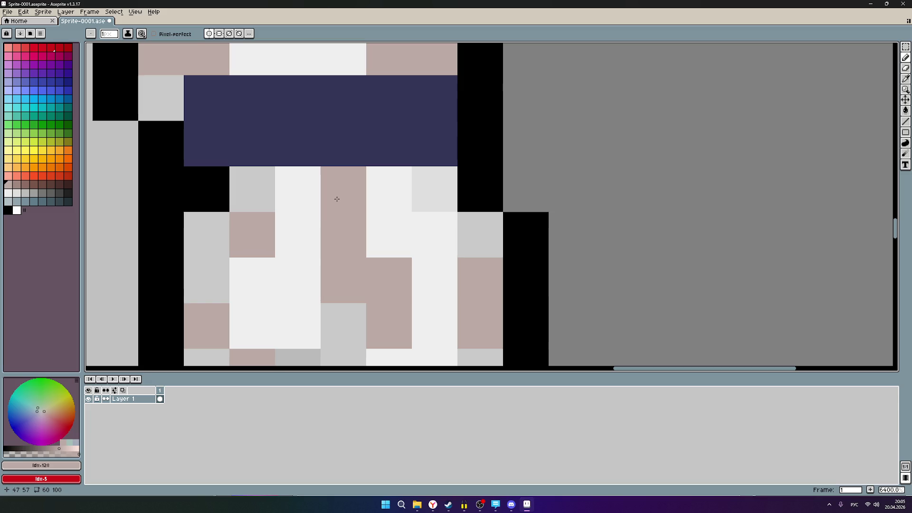
scroll(336, 199, "down", 1)
scroll(336, 199, "down", 1)
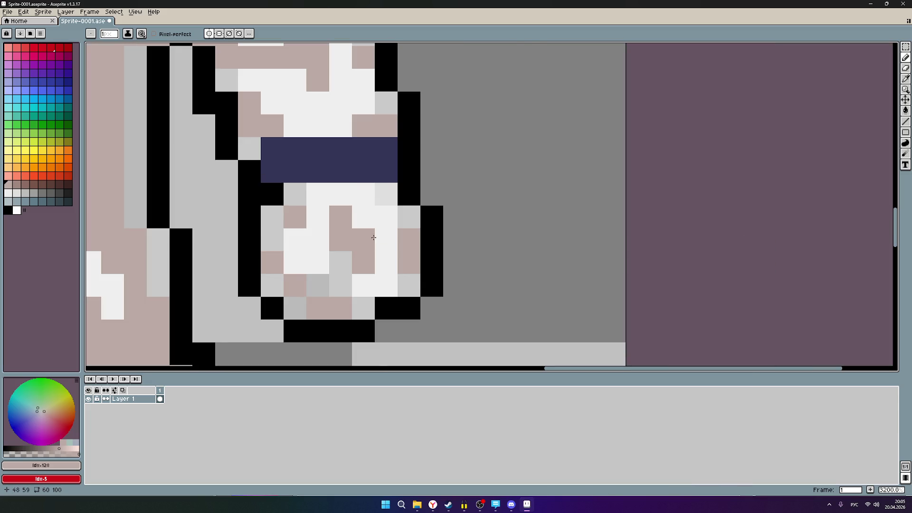
left_click(386, 195)
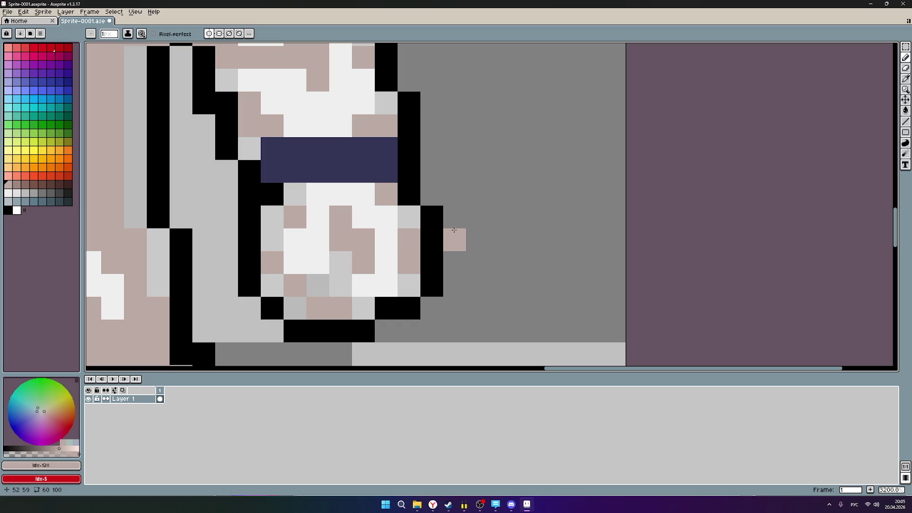
left_click_drag(493, 219, 630, 210)
scroll(617, 208, "down", 3)
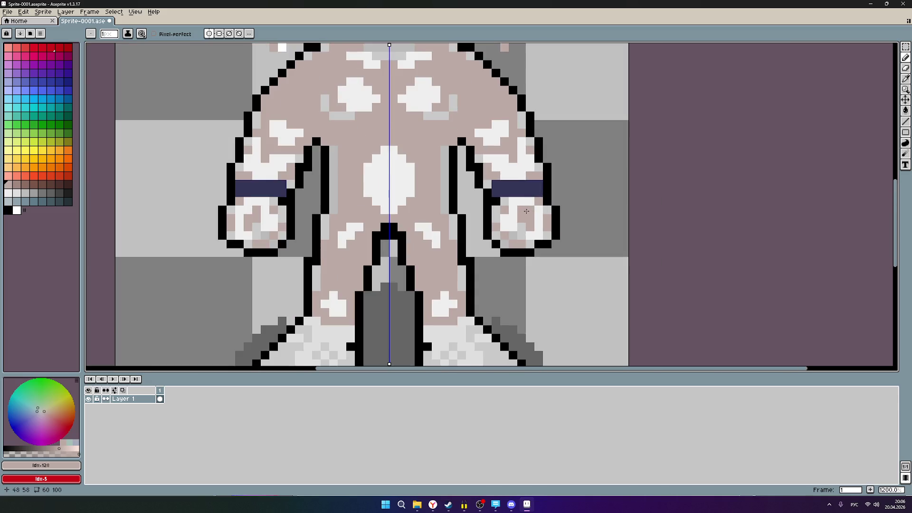
scroll(624, 193, "up", 3)
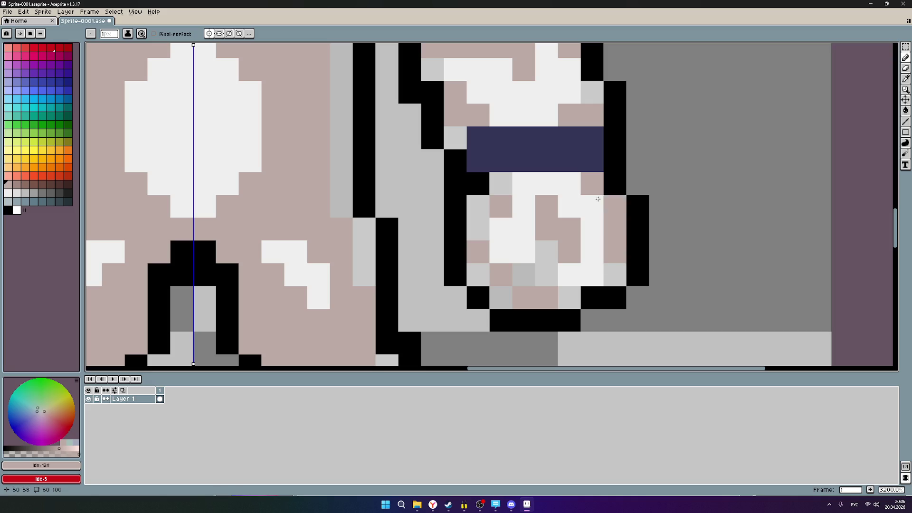
scroll(559, 270, "down", 1)
scroll(561, 275, "down", 6)
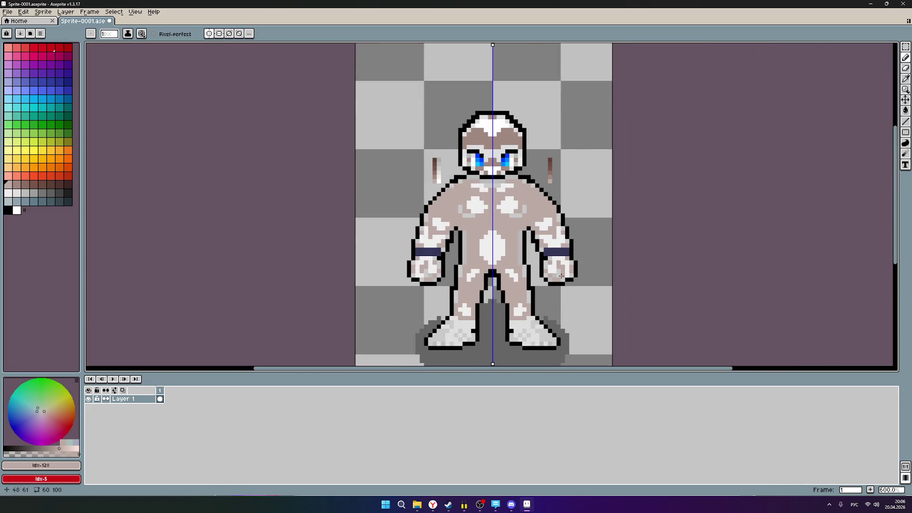
scroll(562, 275, "up", 3)
scroll(585, 257, "down", 5)
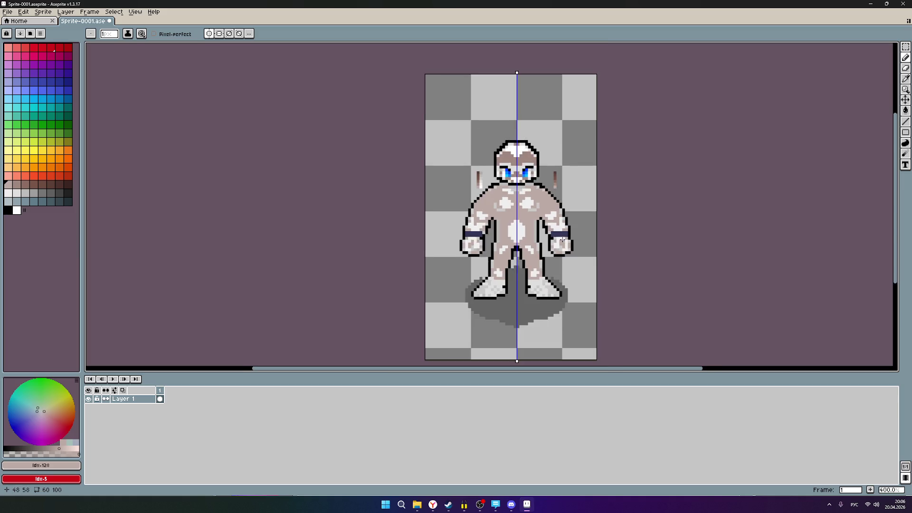
scroll(595, 265, "down", 1)
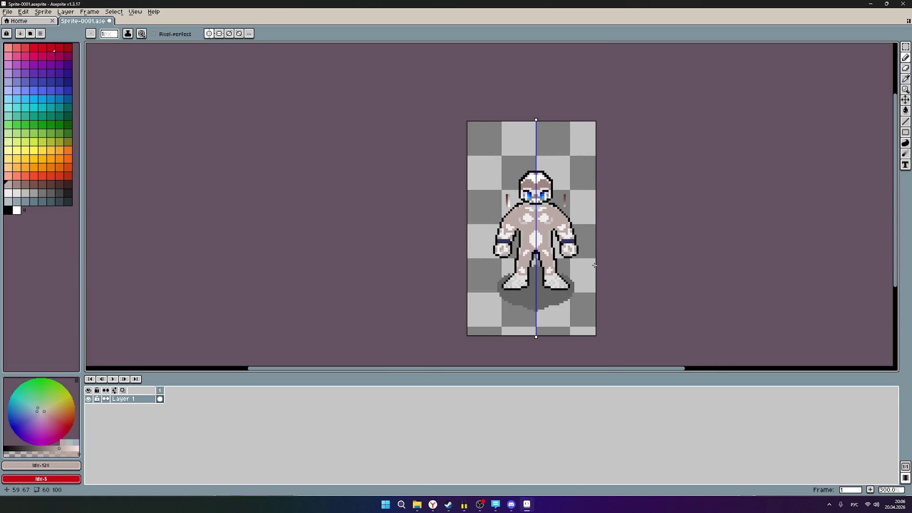
scroll(595, 265, "up", 1)
scroll(595, 266, "up", 1)
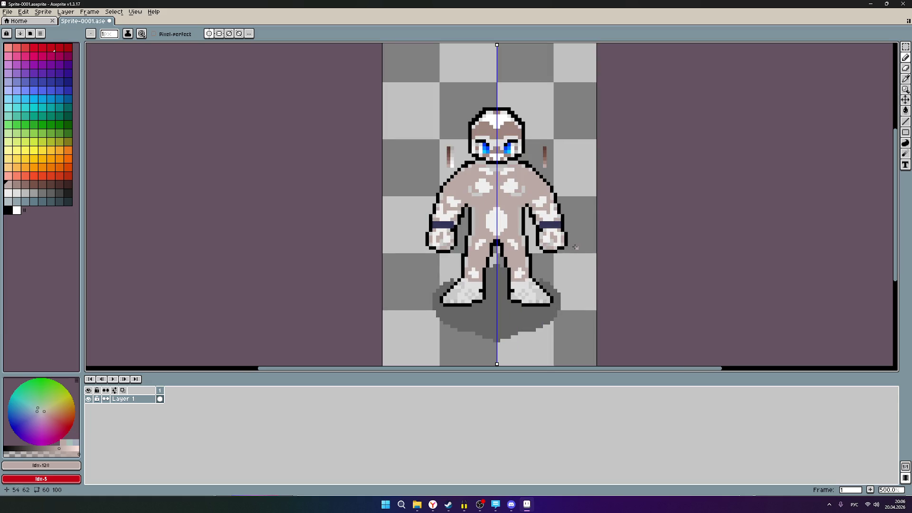
scroll(570, 243, "up", 2)
scroll(568, 240, "up", 2)
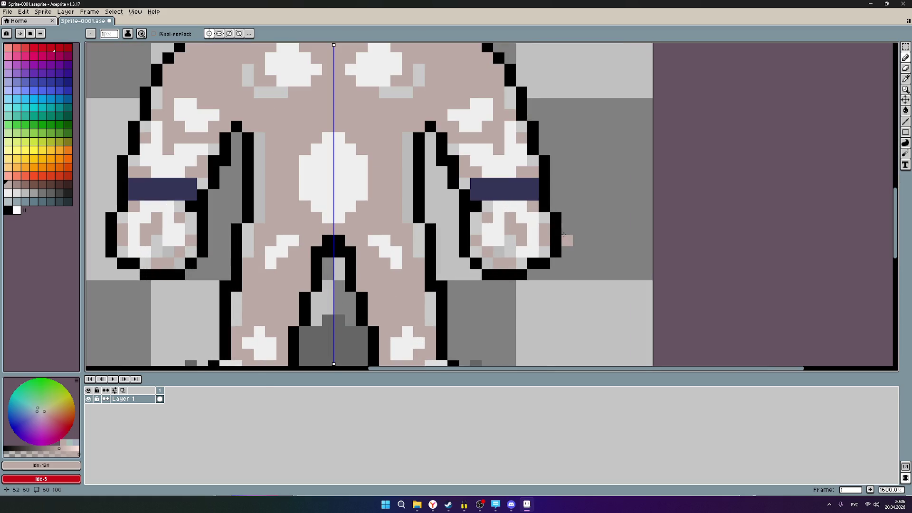
scroll(557, 229, "down", 1)
scroll(550, 214, "down", 1)
scroll(545, 206, "down", 1)
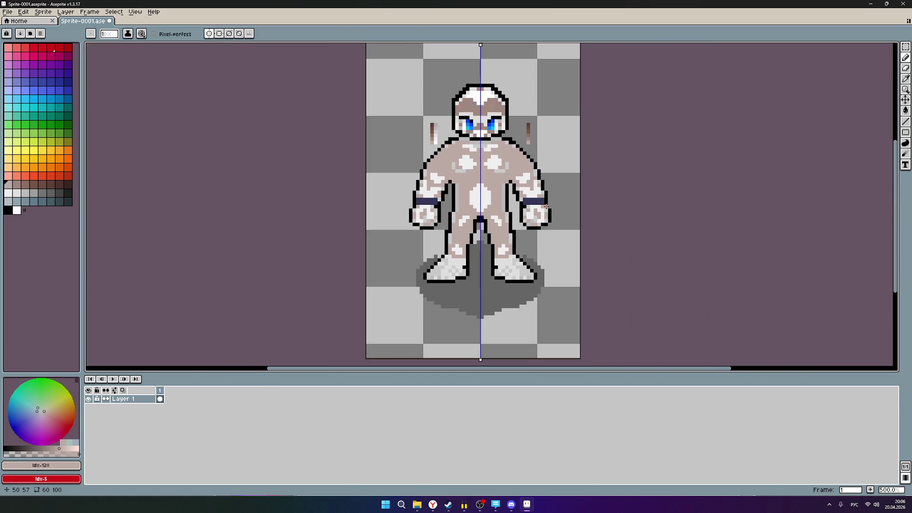
scroll(543, 156, "up", 1)
scroll(543, 157, "up", 2)
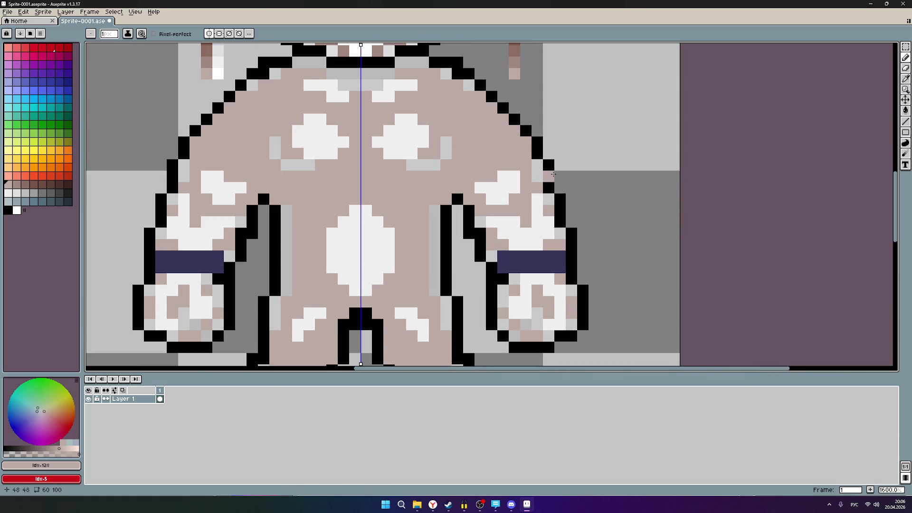
left_click_drag(569, 182, 603, 259)
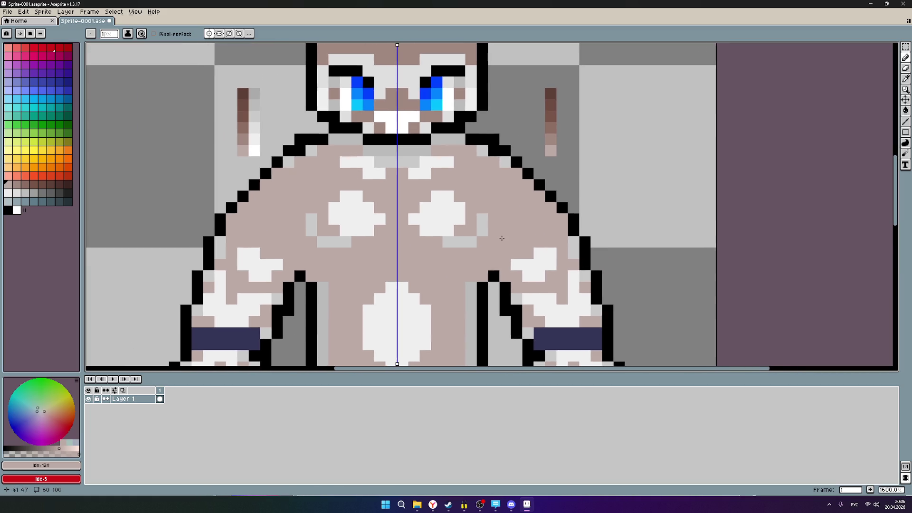
scroll(473, 198, "down", 1)
scroll(548, 199, "up", 1)
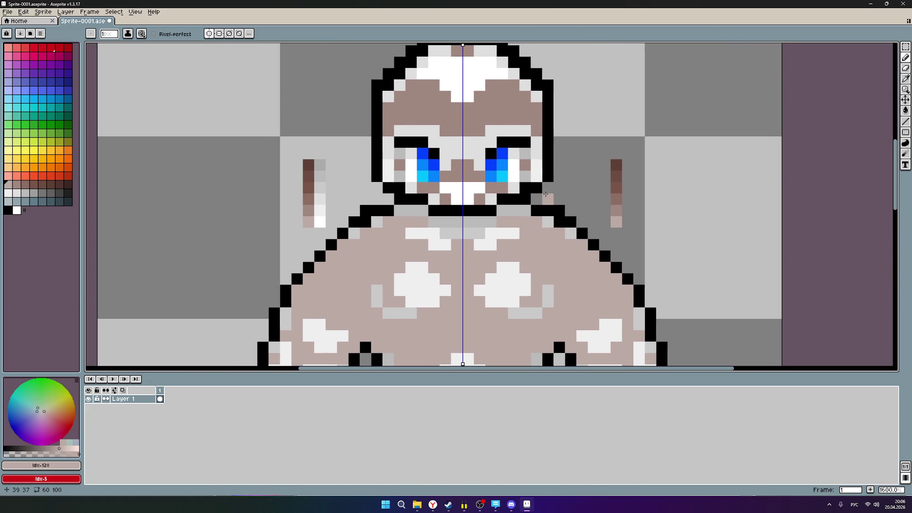
left_click_drag(576, 166, 587, 235)
left_click_drag(596, 270, 596, 158)
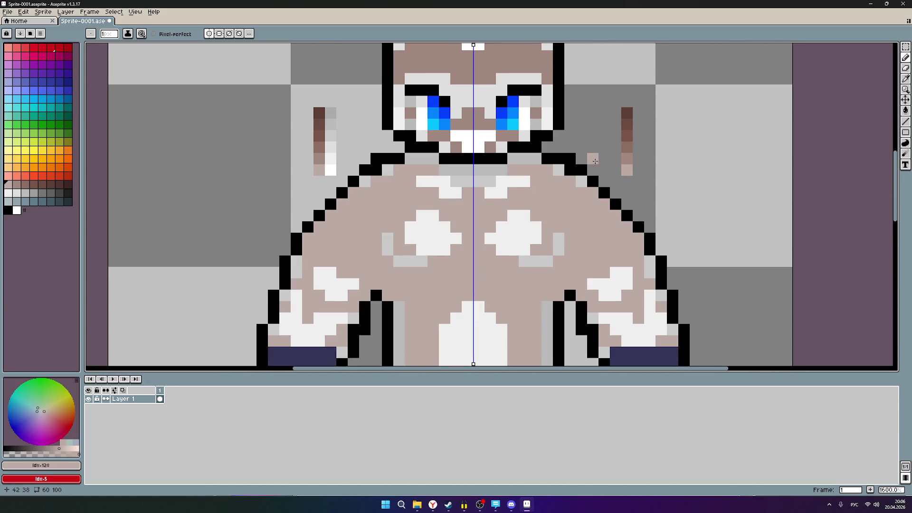
left_click_drag(579, 258, 588, 236)
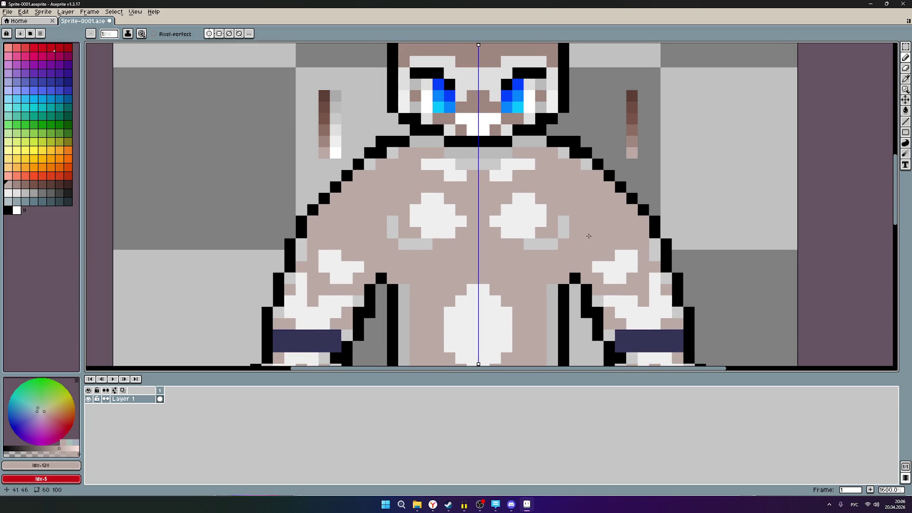
mouse_move(532, 267)
left_mouse_down()
mouse_move(505, 142)
mouse_move(521, 88)
left_mouse_up()
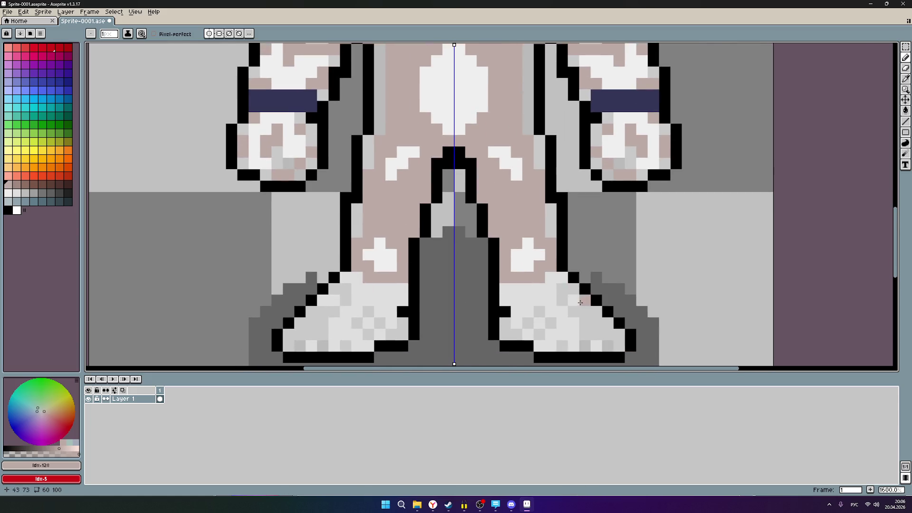
scroll(579, 302, "up", 1)
scroll(585, 261, "down", 1)
scroll(594, 279, "up", 1)
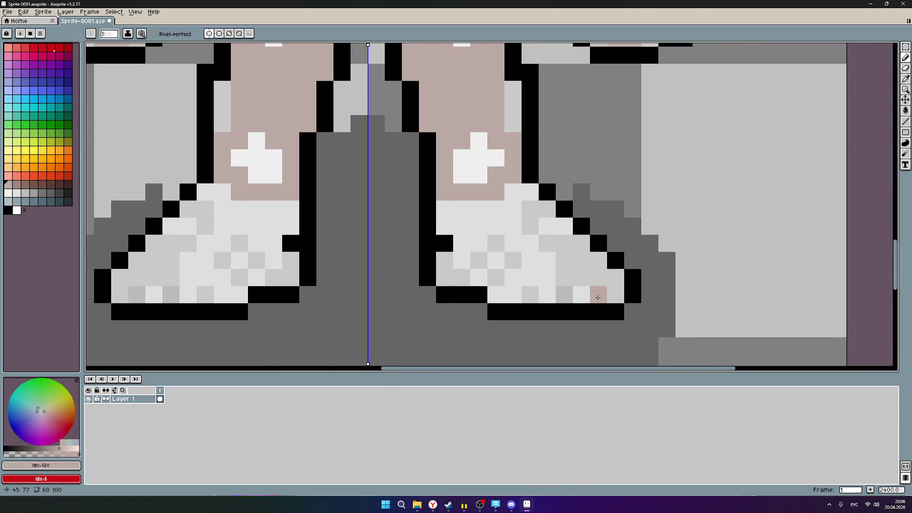
left_click_drag(254, 174, 290, 198)
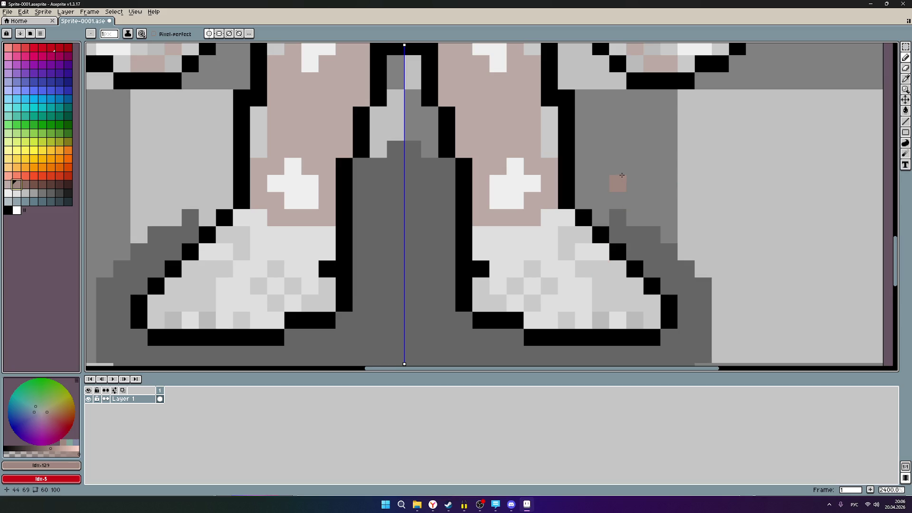
scroll(622, 176, "up", 2)
scroll(545, 265, "up", 1)
scroll(546, 264, "up", 2)
scroll(546, 265, "up", 1)
scroll(545, 264, "up", 2)
scroll(513, 243, "up", 2)
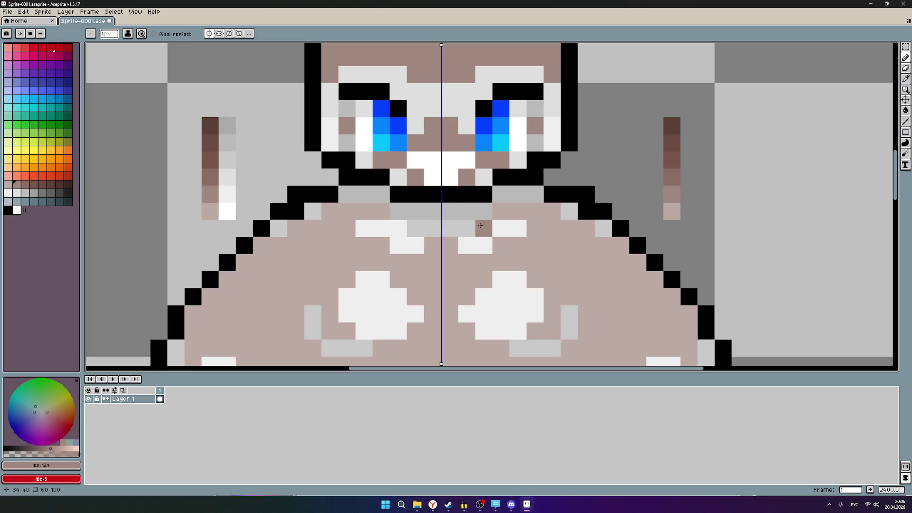
scroll(412, 235, "up", 2)
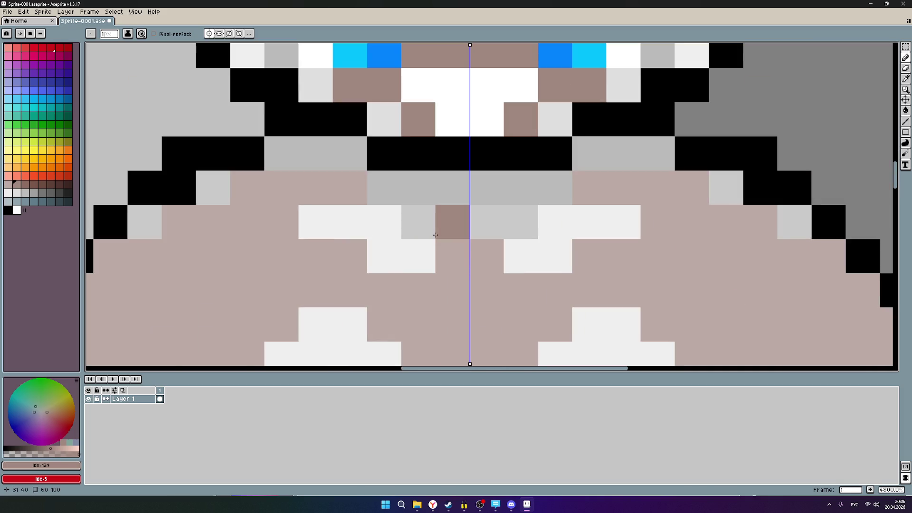
- Shade under the chin and neckline in darker brown, trying and undoing a brow-row stroke
left_click_drag(417, 226, 463, 227)
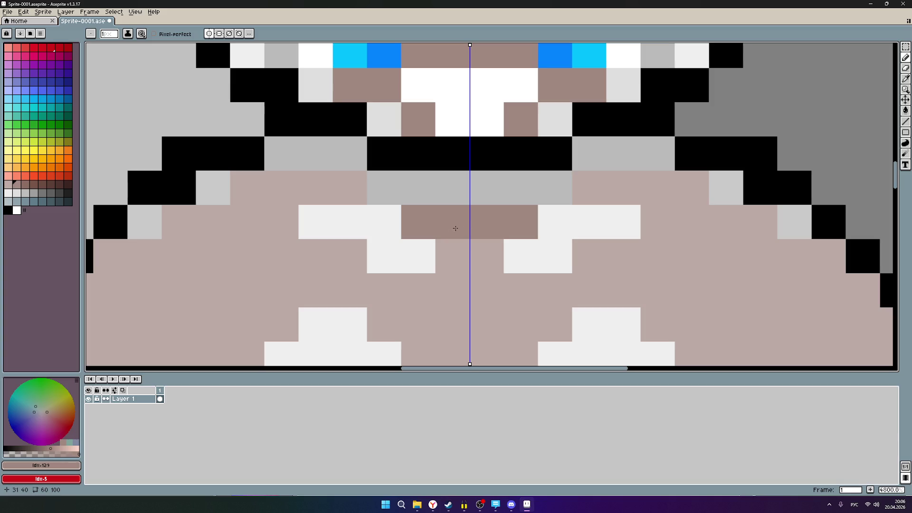
left_click(24, 184)
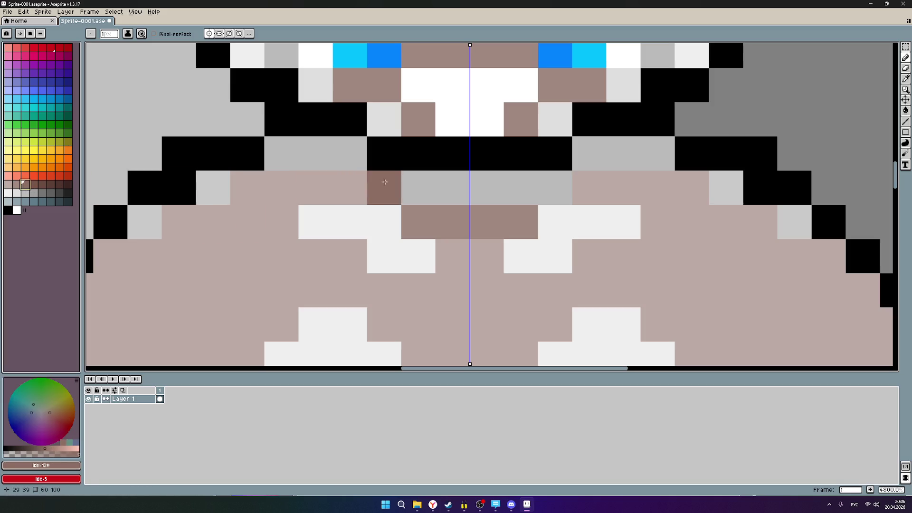
left_click_drag(389, 186, 440, 188)
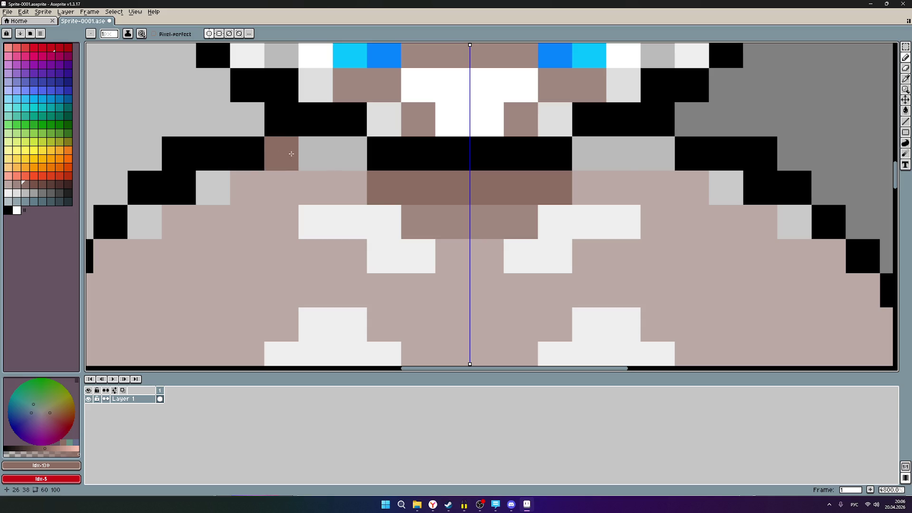
left_click_drag(278, 154, 339, 154)
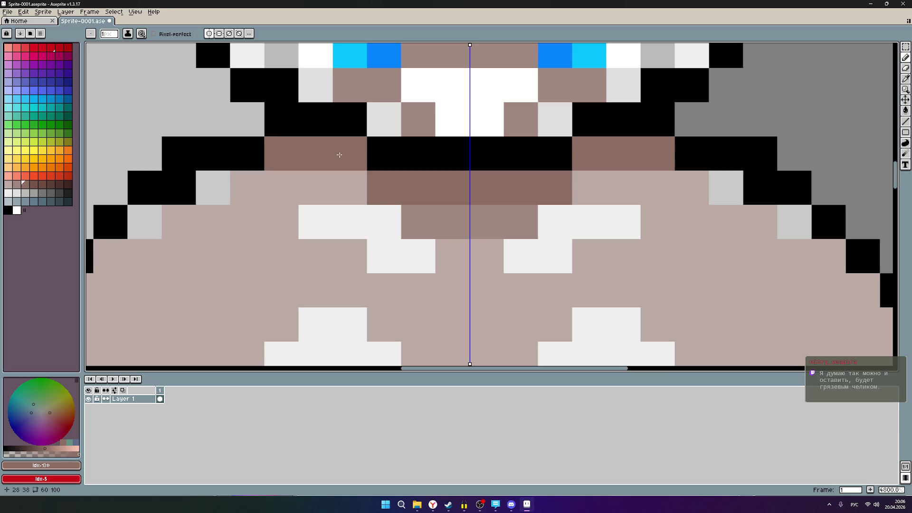
key("ctrl+z")
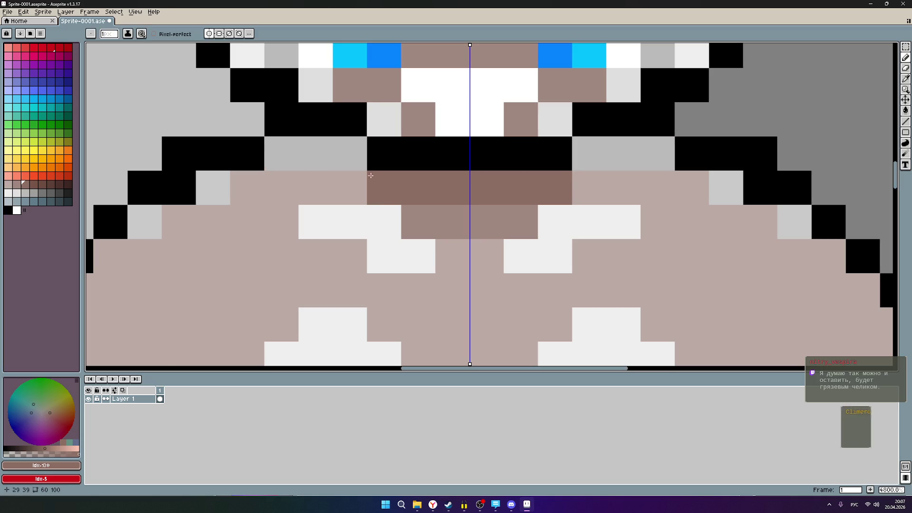
left_click(346, 165)
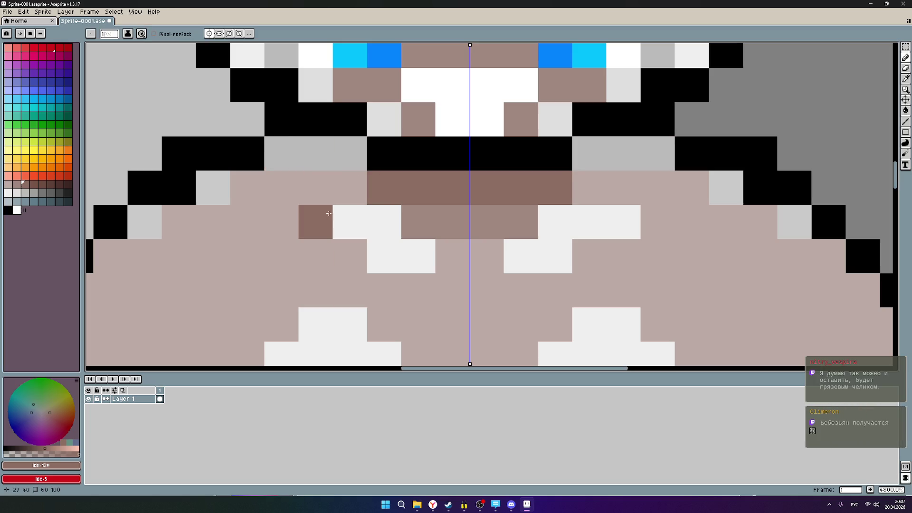
key("ctrl+z")
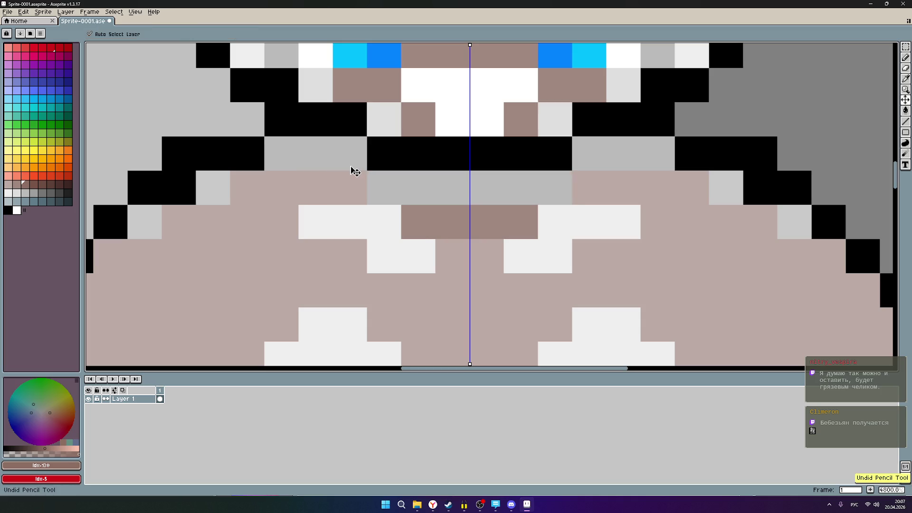
key("ctrl+z")
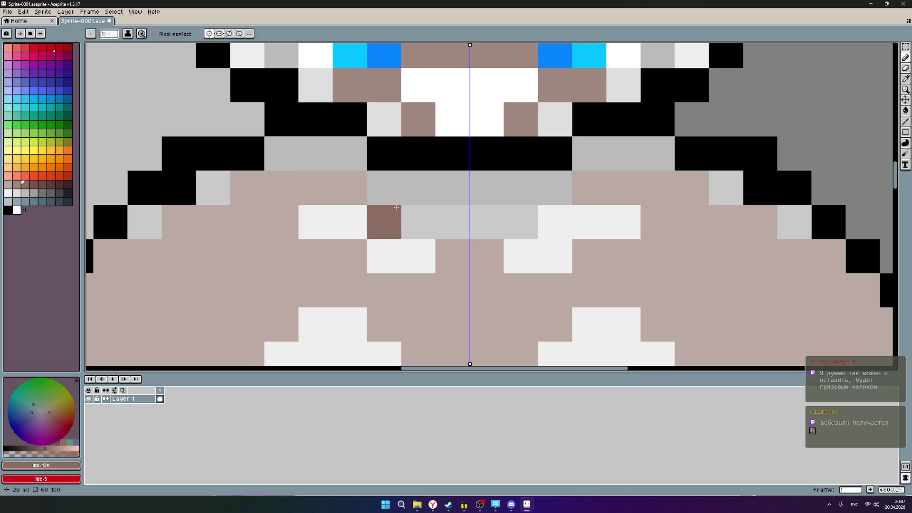
- Add mirrored shading beside the eye sockets, along the lower face and under the nose in lighter brown
left_click(358, 165)
left_click(380, 185)
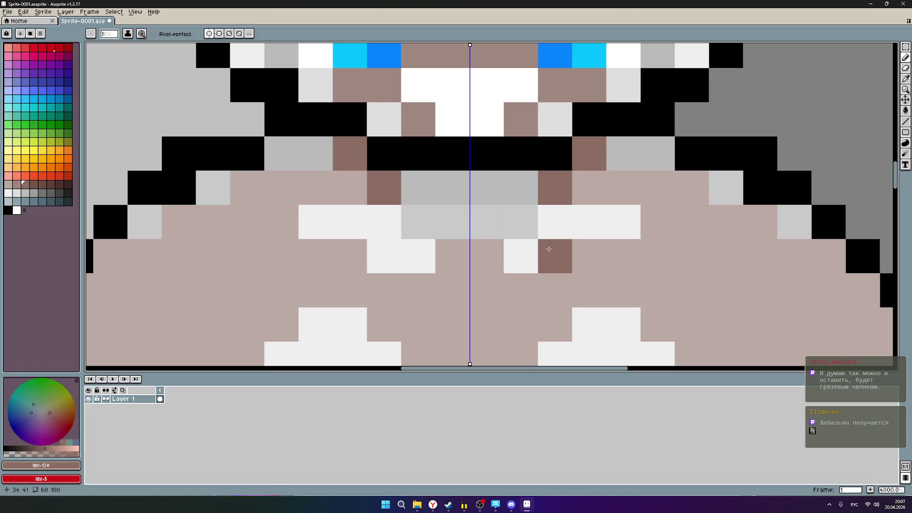
scroll(554, 251, "down", 5)
scroll(554, 250, "down", 1)
scroll(451, 202, "up", 3)
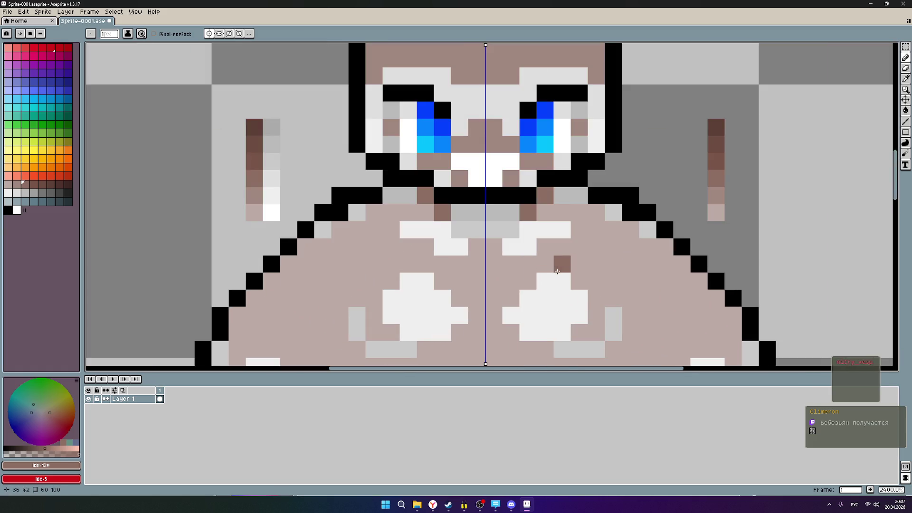
scroll(450, 203, "up", 3)
left_click_drag(451, 202, 454, 206)
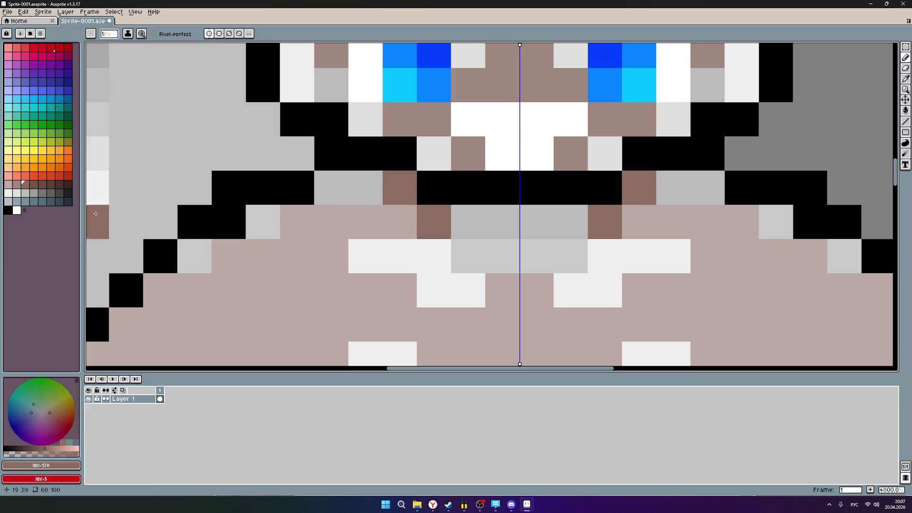
left_click(17, 184)
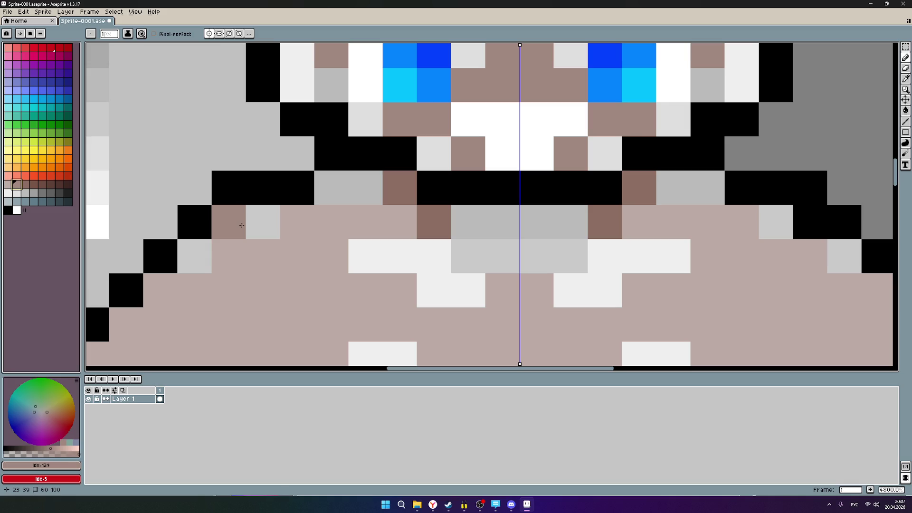
left_click(258, 225)
left_click(194, 256)
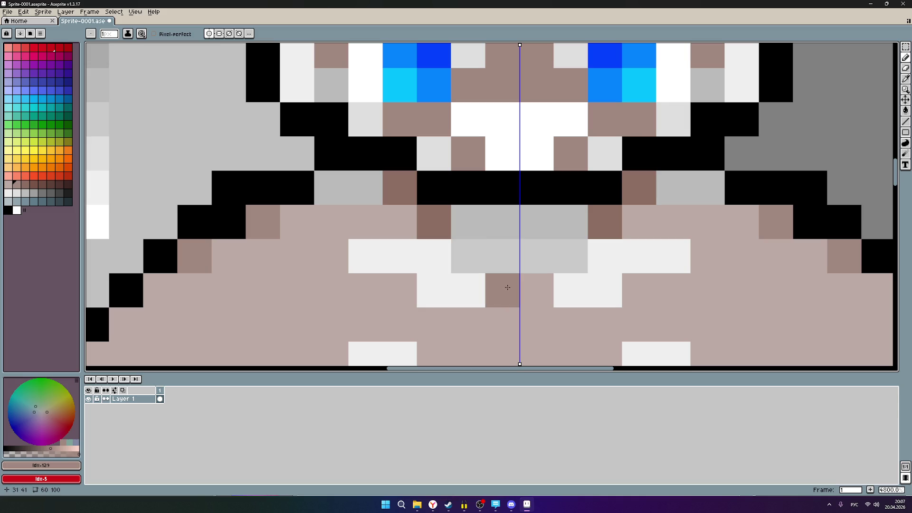
left_click_drag(472, 261, 489, 265)
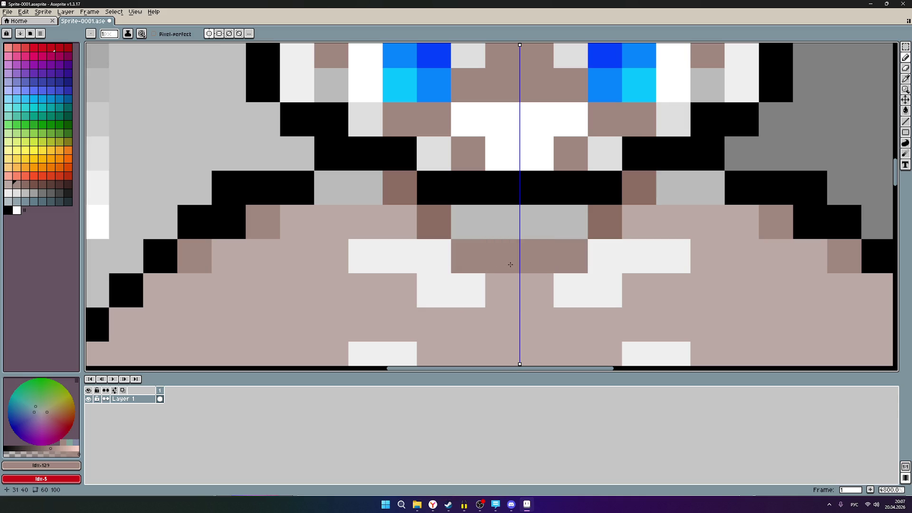
scroll(511, 264, "down", 2)
scroll(527, 230, "up", 1)
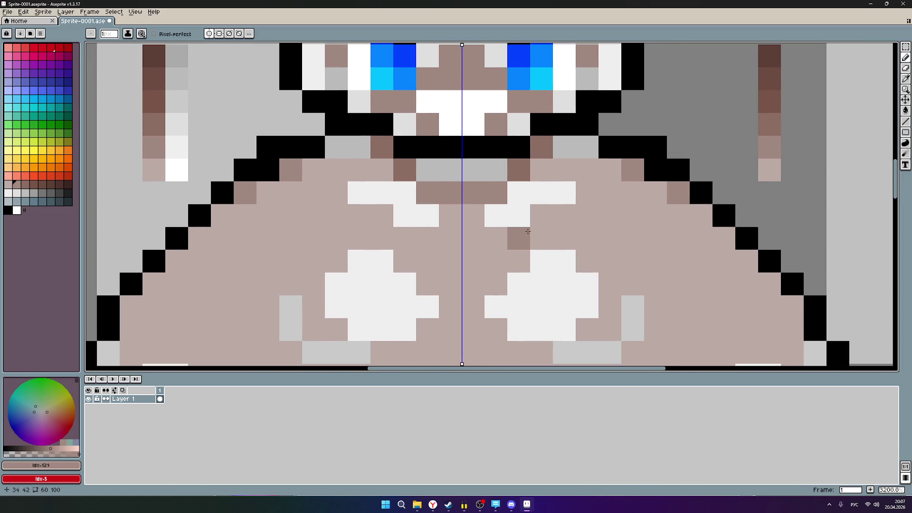
scroll(569, 289, "down", 1)
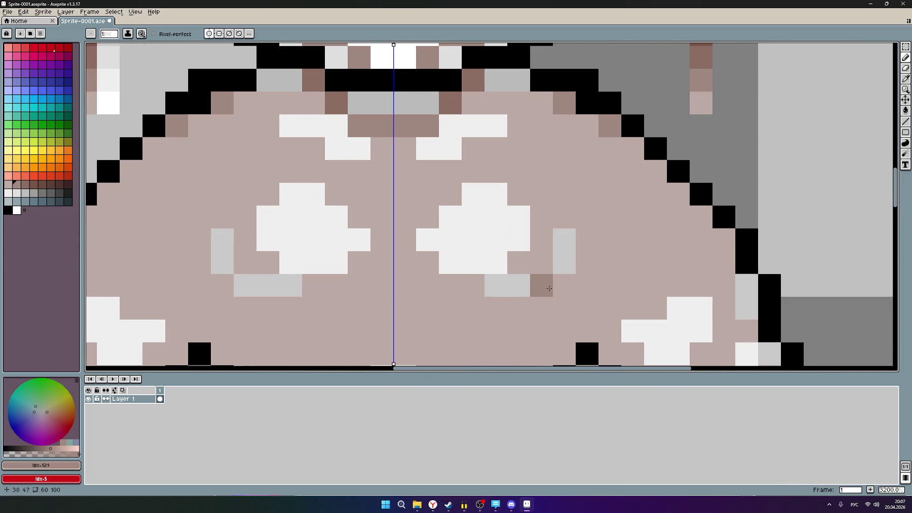
scroll(502, 236, "up", 1)
scroll(523, 209, "down", 2)
- Dot darker brown shading pixels on the right hand, then undo the stray ones
mouse_move(524, 209)
left_mouse_down()
mouse_move(478, 175)
mouse_move(452, 103)
left_mouse_up()
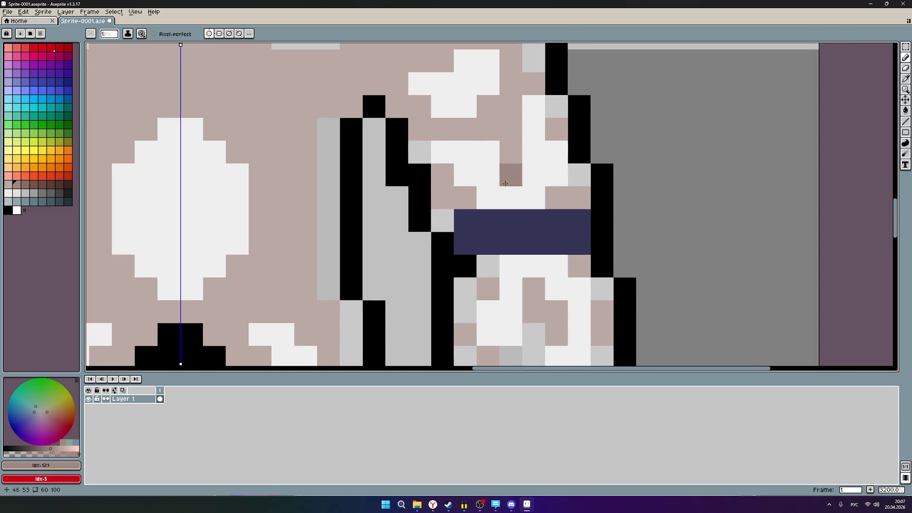
scroll(528, 267, "down", 1)
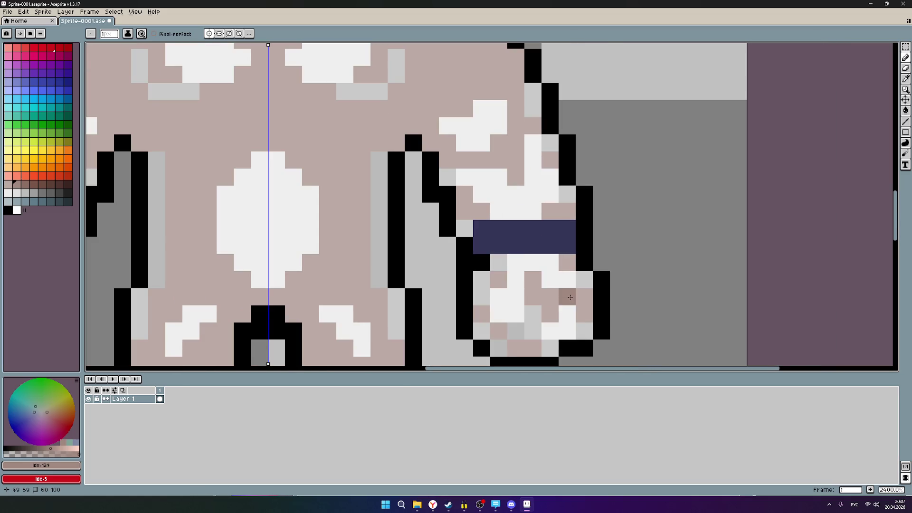
scroll(528, 267, "up", 1)
scroll(524, 259, "up", 1)
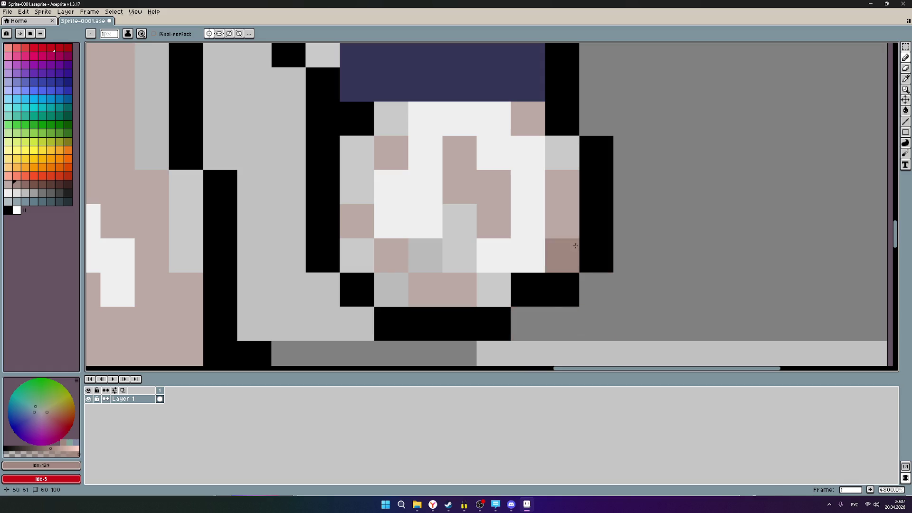
left_click_drag(459, 221, 459, 255)
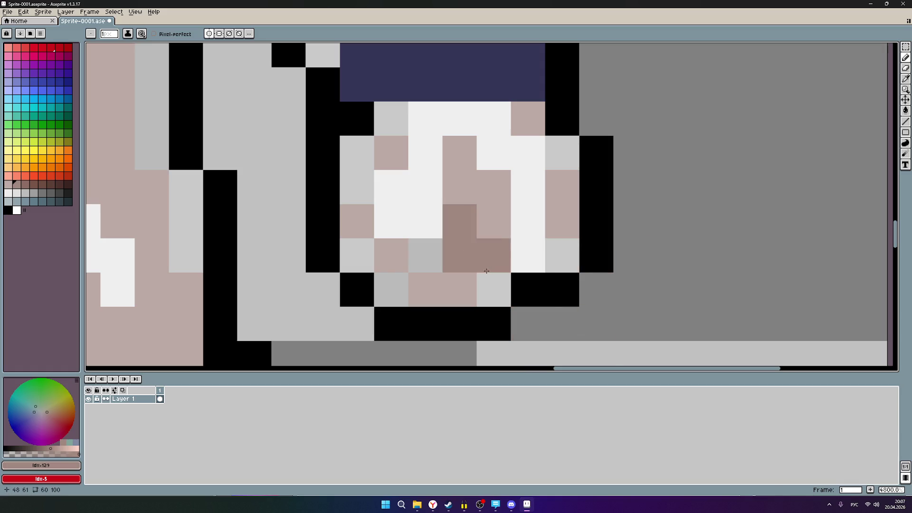
left_click(492, 278)
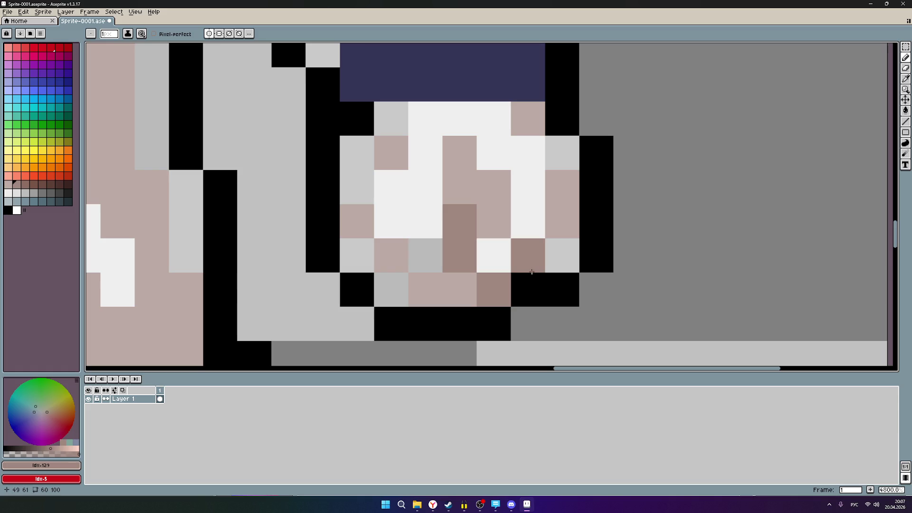
key("ctrl+z")
key("ctrl+z")
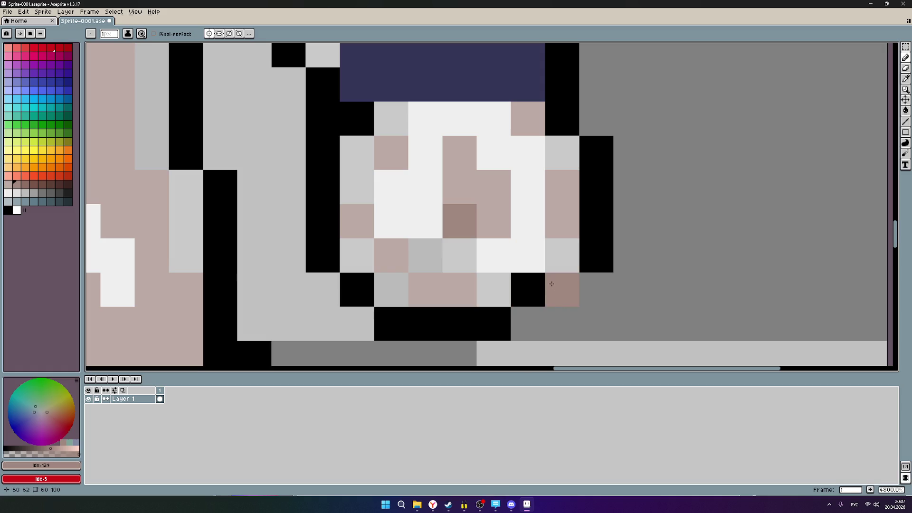
key("ctrl+z")
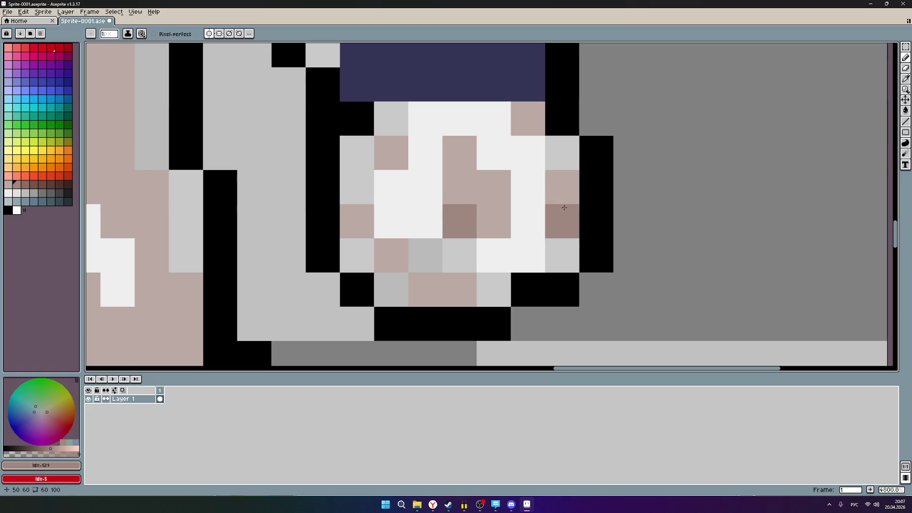
scroll(518, 158, "up", 1)
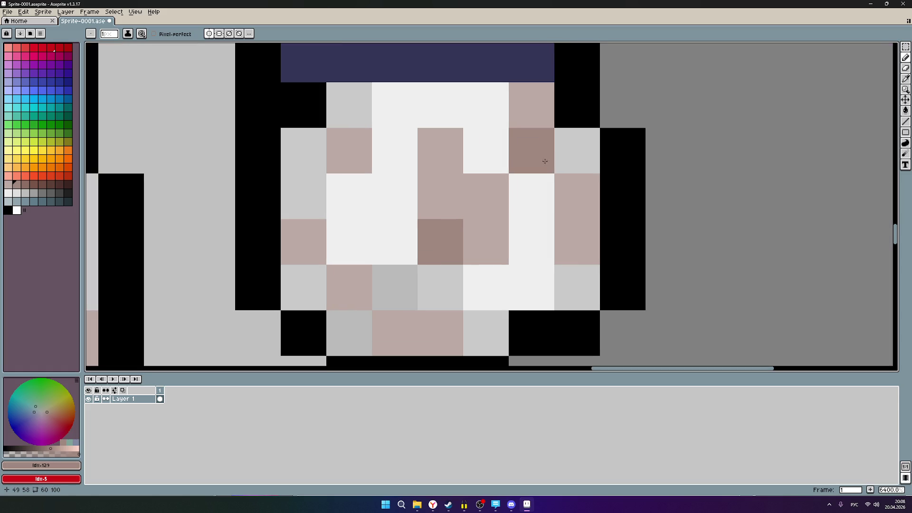
- Shade two pixels on the hand's right side and undo them again
left_click(559, 153)
left_click(570, 282)
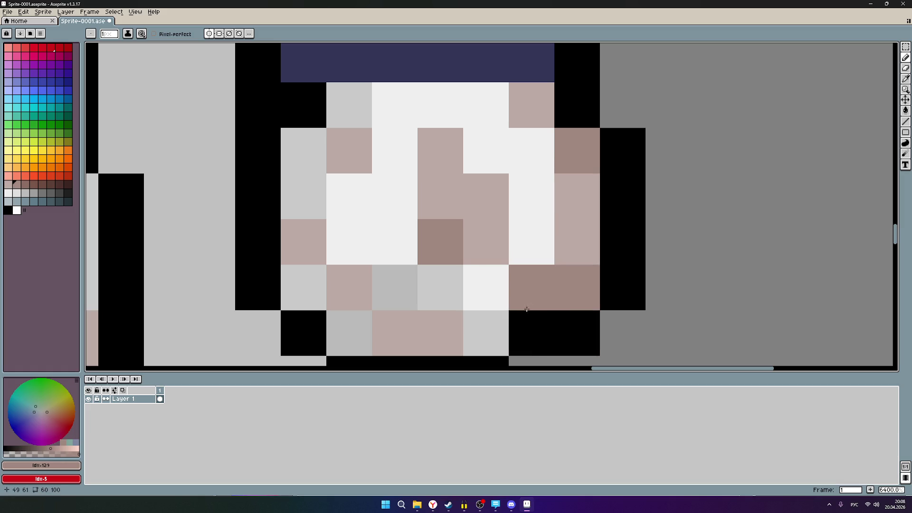
scroll(515, 285, "down", 3)
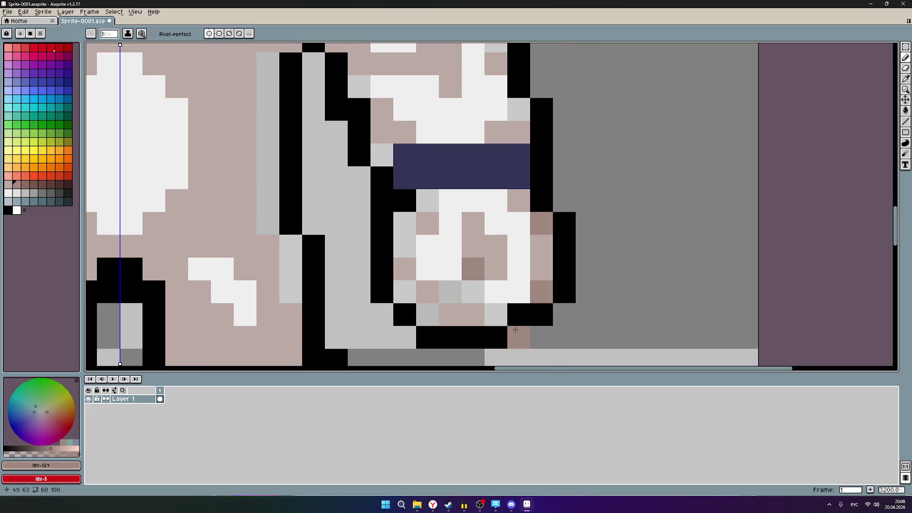
scroll(515, 329, "up", 2)
scroll(515, 329, "up", 1)
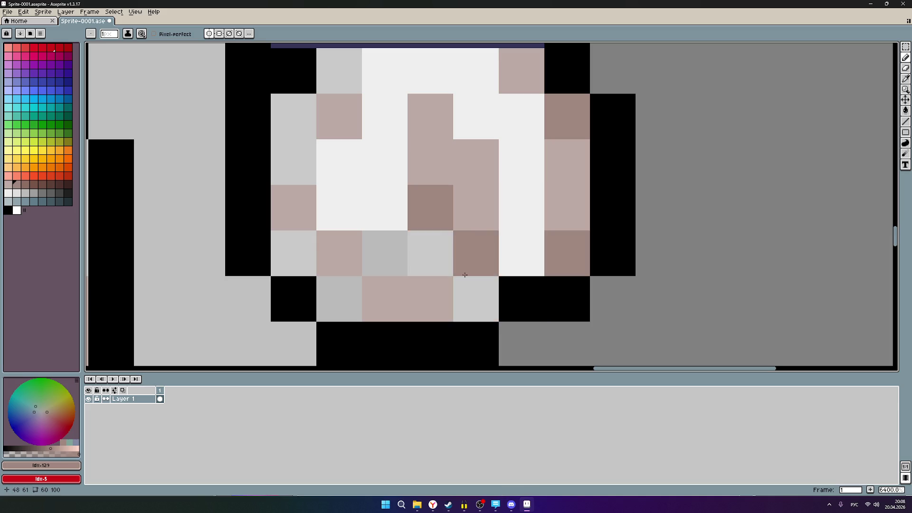
mouse_move(524, 240)
left_mouse_down()
mouse_move(593, 257)
mouse_move(571, 267)
left_mouse_up()
key("ctrl+z")
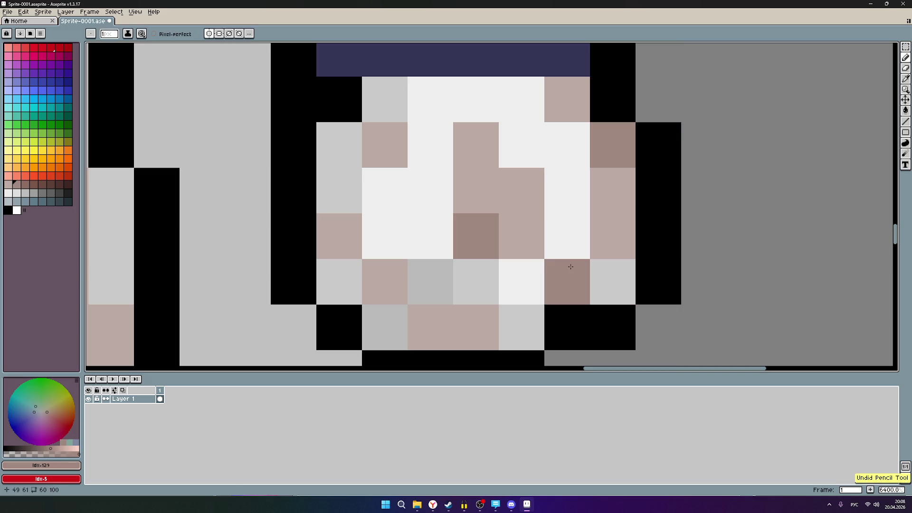
key("ctrl+z")
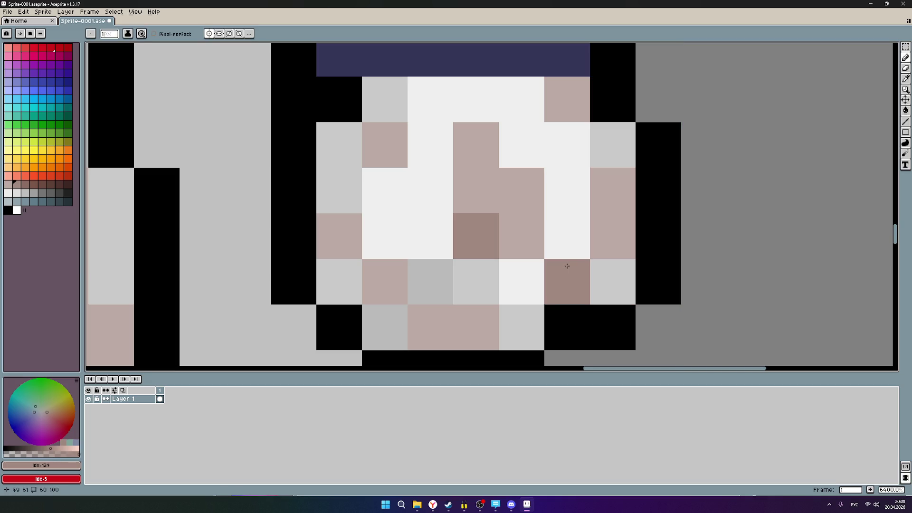
scroll(567, 266, "down", 4)
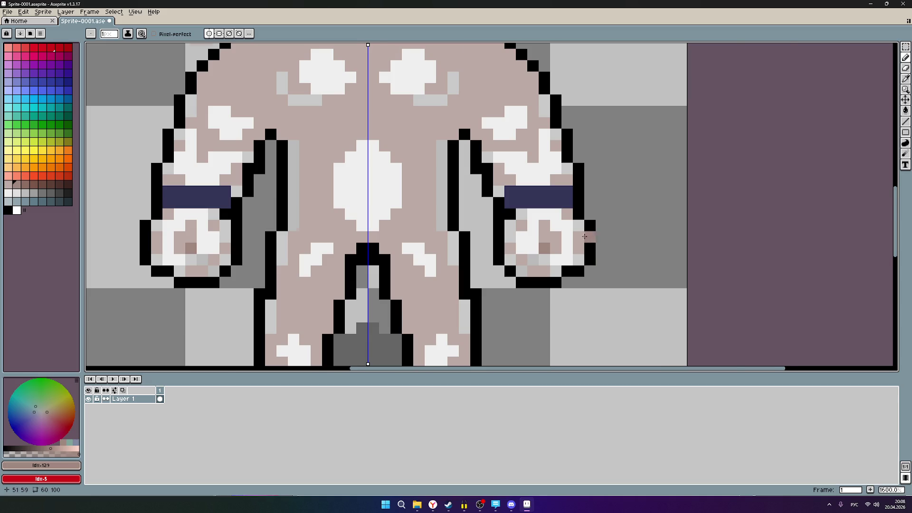
scroll(581, 238, "up", 3)
scroll(549, 235, "up", 3)
scroll(546, 235, "down", 1)
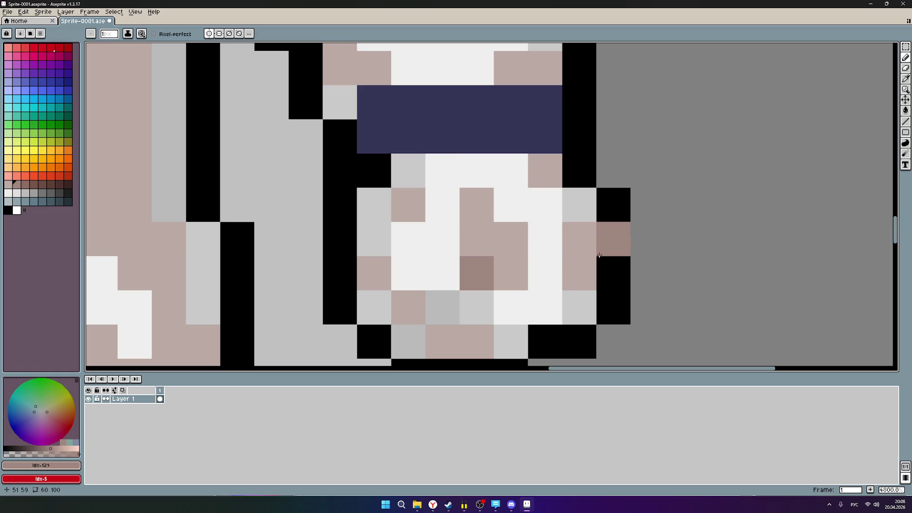
scroll(599, 255, "down", 4)
scroll(591, 258, "up", 2)
scroll(570, 271, "up", 2)
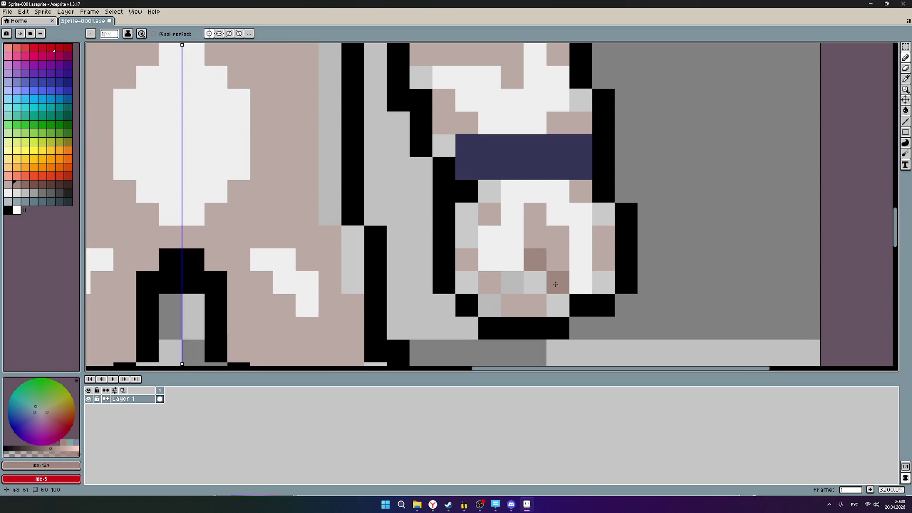
scroll(550, 281, "up", 2)
scroll(550, 285, "up", 1)
scroll(613, 269, "down", 3)
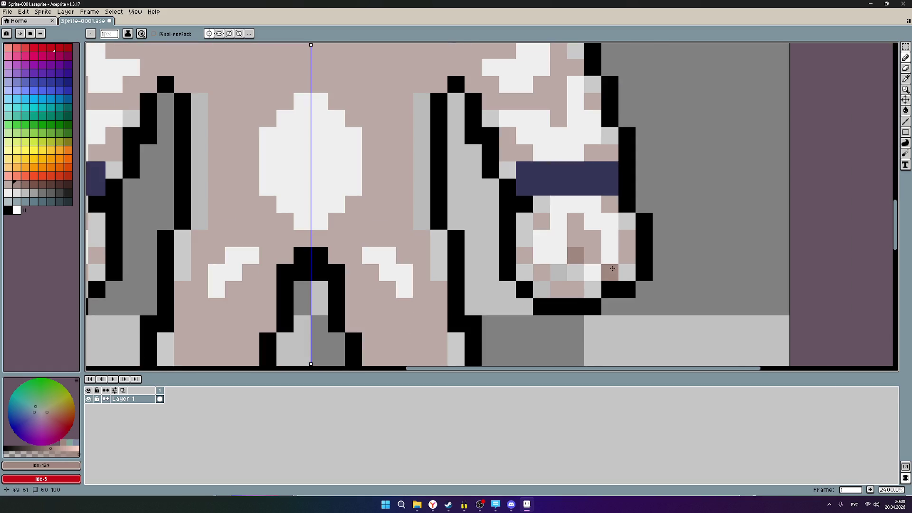
scroll(612, 269, "down", 3)
scroll(570, 235, "up", 2)
scroll(549, 213, "up", 1)
- Undo the recent wristband and mirrored chest shading pixels and return to the Pencil
left_click(545, 212)
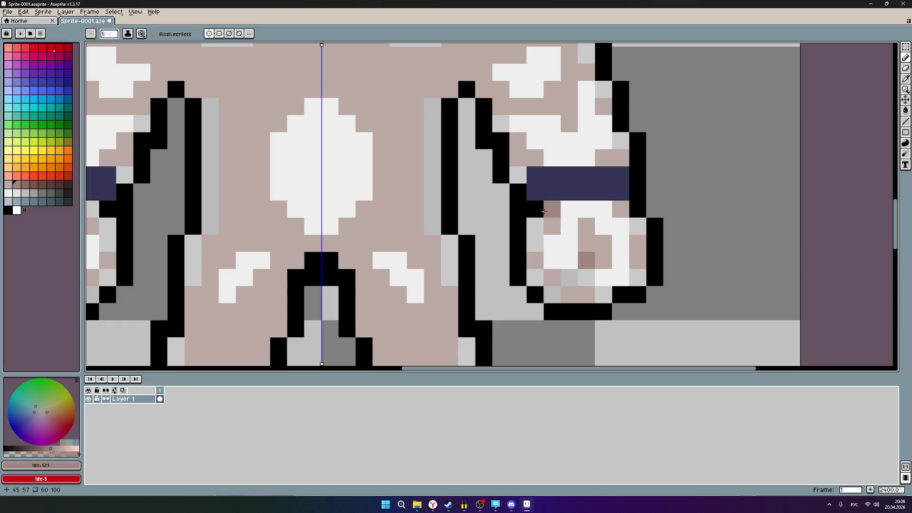
key("ctrl+z")
left_click(586, 171)
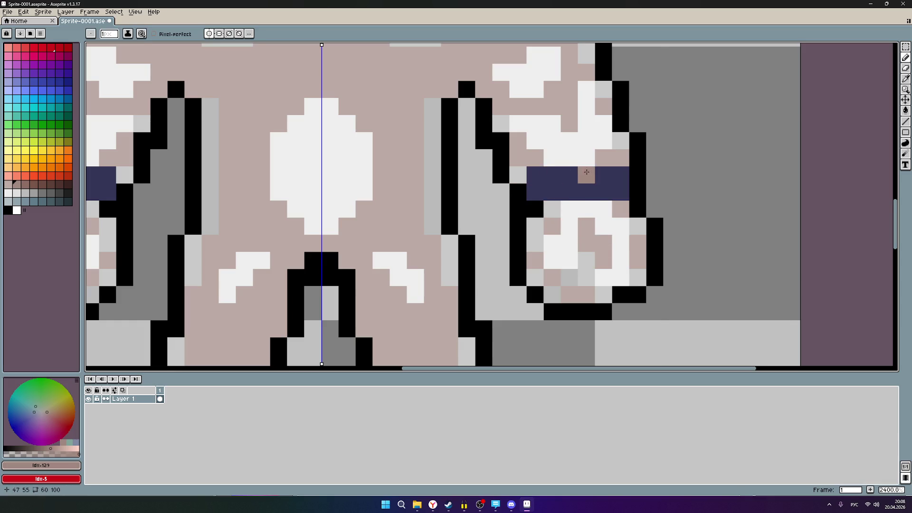
scroll(585, 171, "up", 1)
scroll(581, 250, "up", 2)
scroll(577, 336, "up", 2)
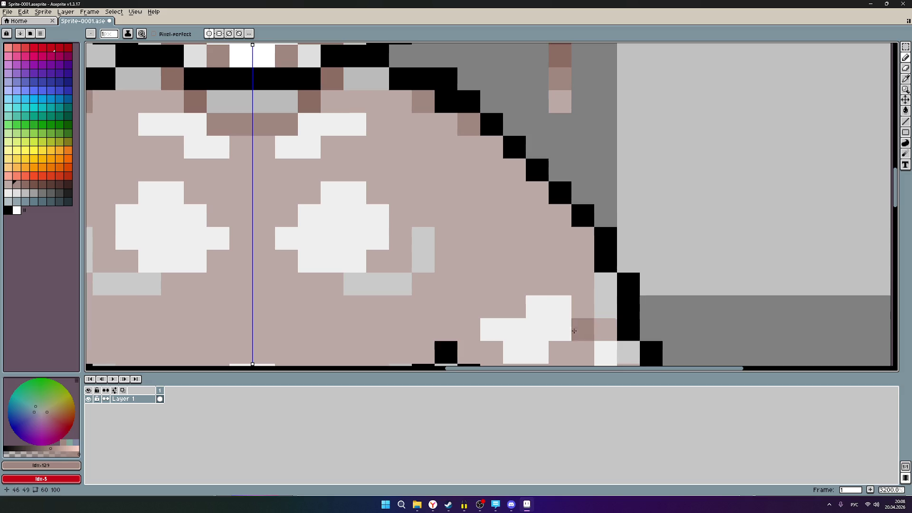
scroll(563, 285, "up", 2)
scroll(563, 285, "left", 2)
scroll(551, 240, "left", 2)
scroll(550, 240, "left", 2)
scroll(517, 221, "down", 1)
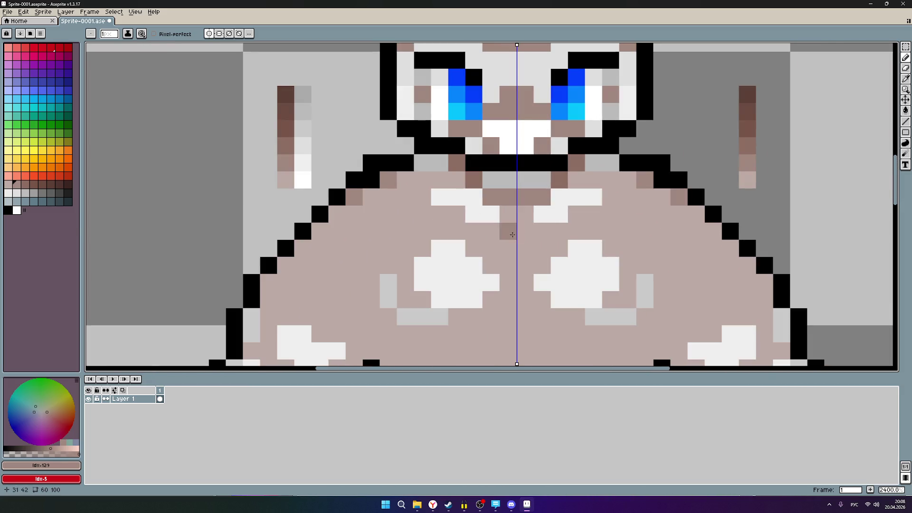
key("v")
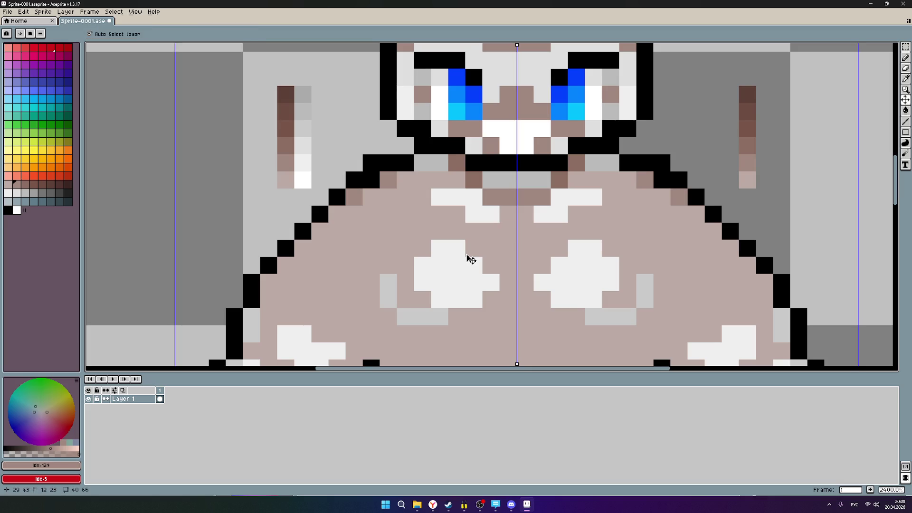
key("ctrl+z")
key("ctrl+z")
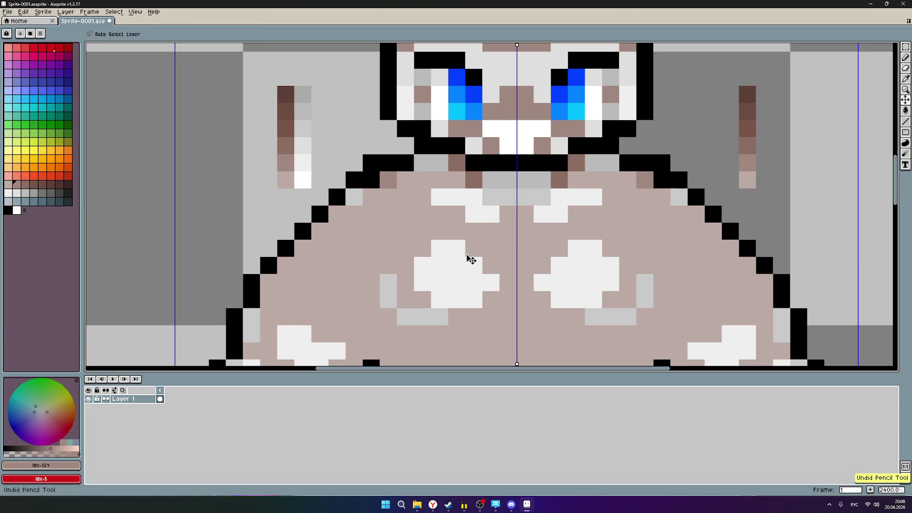
key("ctrl+z")
key("b")
scroll(542, 299, "down", 2)
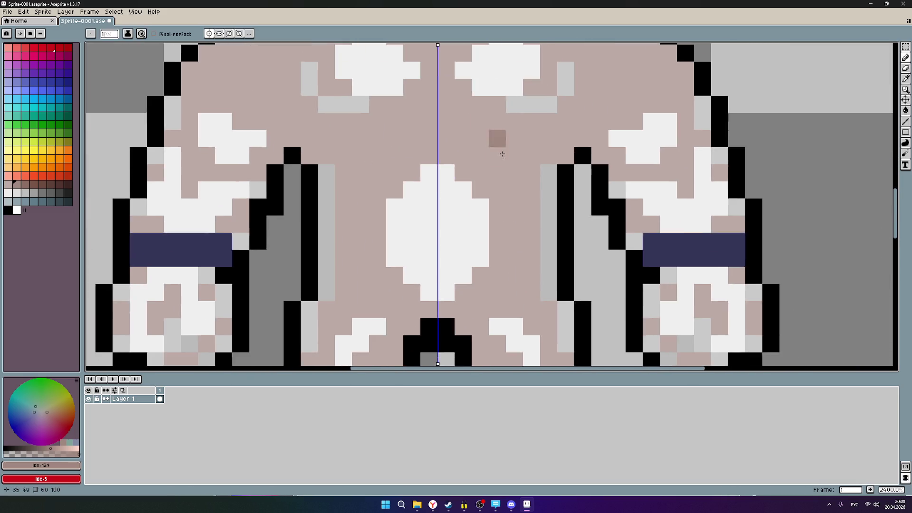
scroll(564, 258, "down", 3)
scroll(565, 259, "up", 1)
scroll(566, 257, "up", 2)
scroll(570, 255, "up", 2)
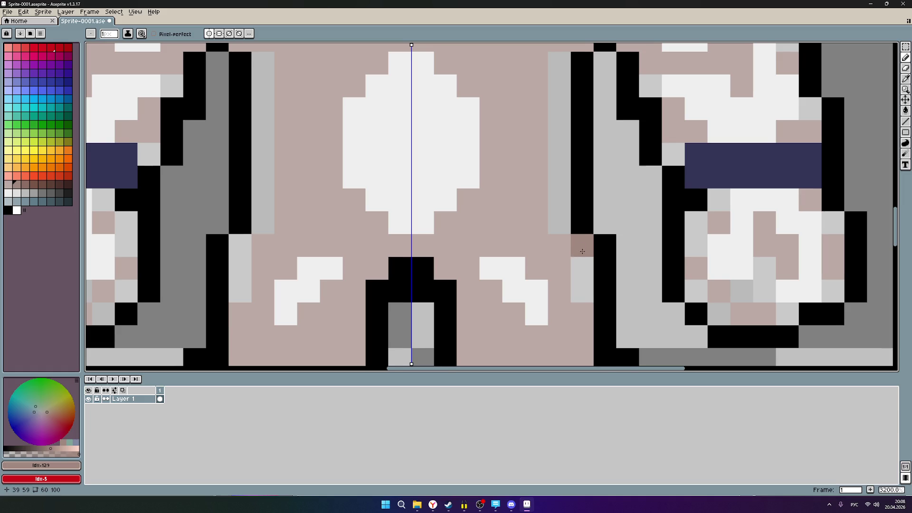
scroll(582, 252, "right", 3)
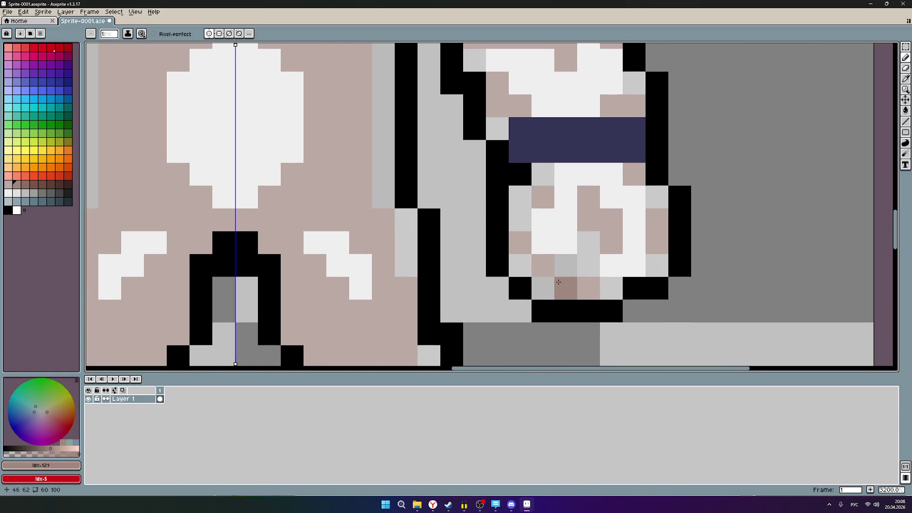
scroll(509, 286, "down", 3)
scroll(452, 184, "up", 3)
scroll(527, 288, "up", 1)
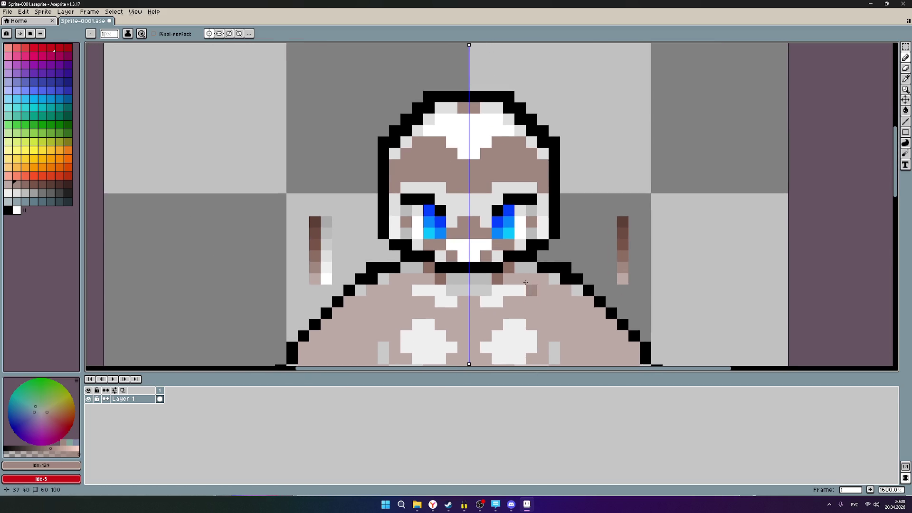
scroll(524, 228, "up", 3)
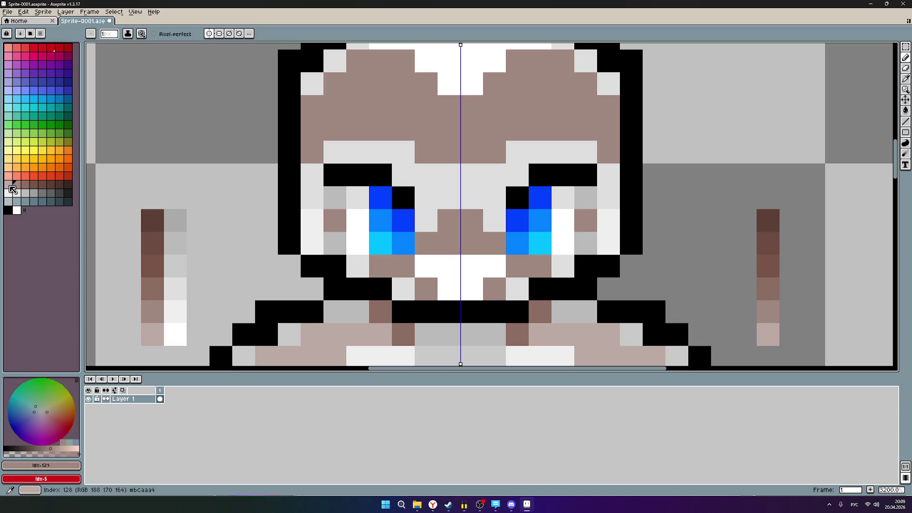
- Repaint the forehead in the paler skin-tone swatch
left_click(12, 189)
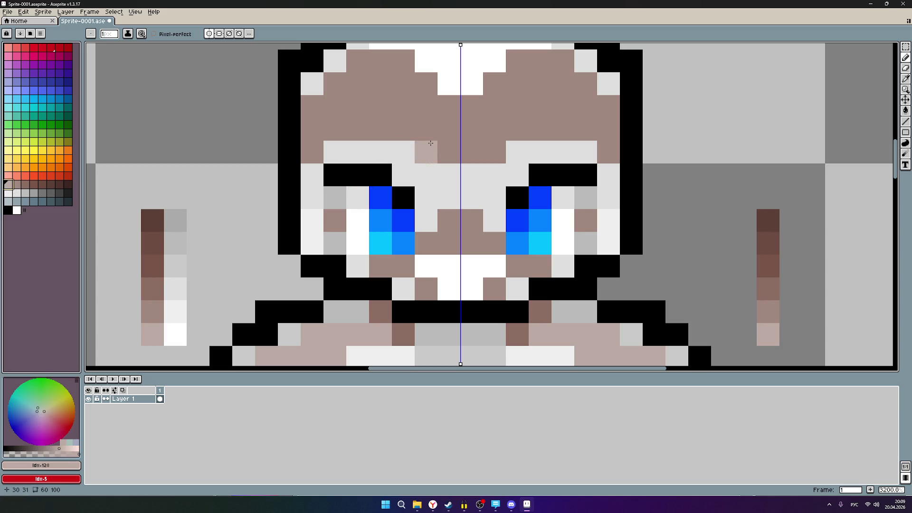
scroll(446, 128, "down", 1)
scroll(445, 127, "down", 2)
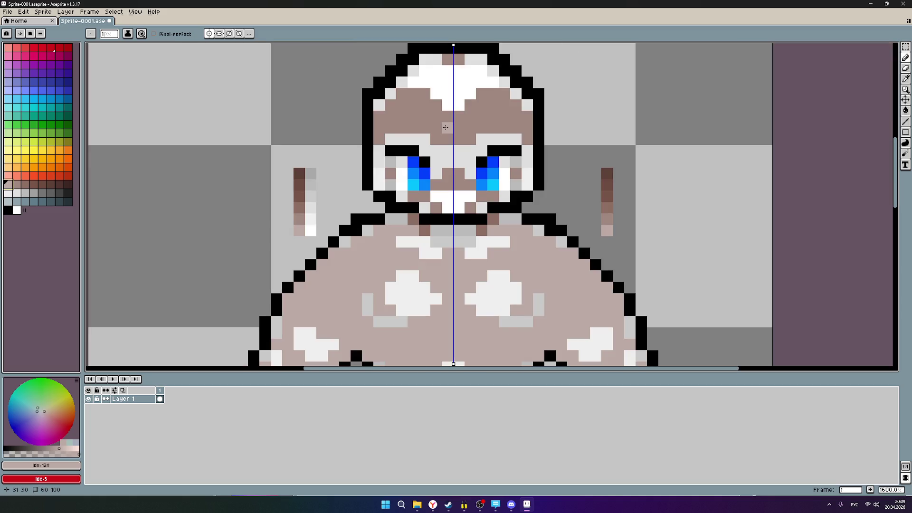
scroll(450, 150, "up", 2)
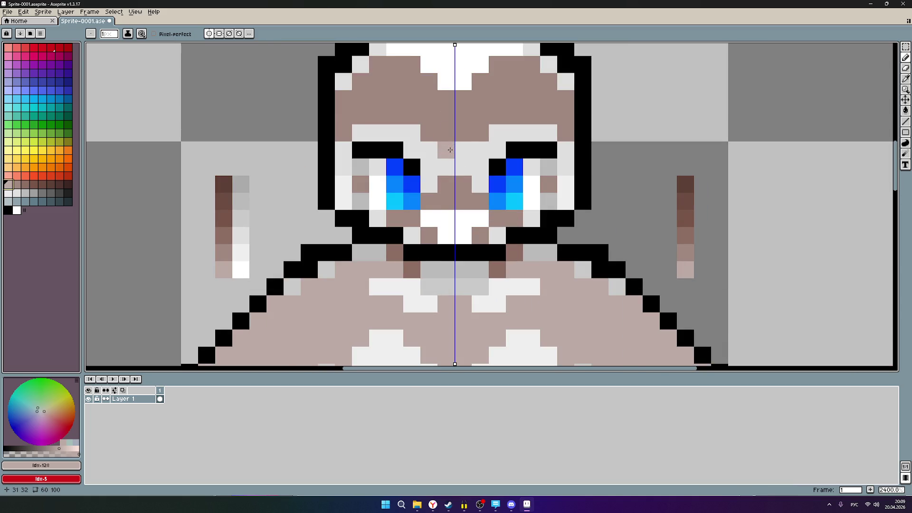
left_click_drag(497, 140, 481, 216)
scroll(535, 202, "down", 3)
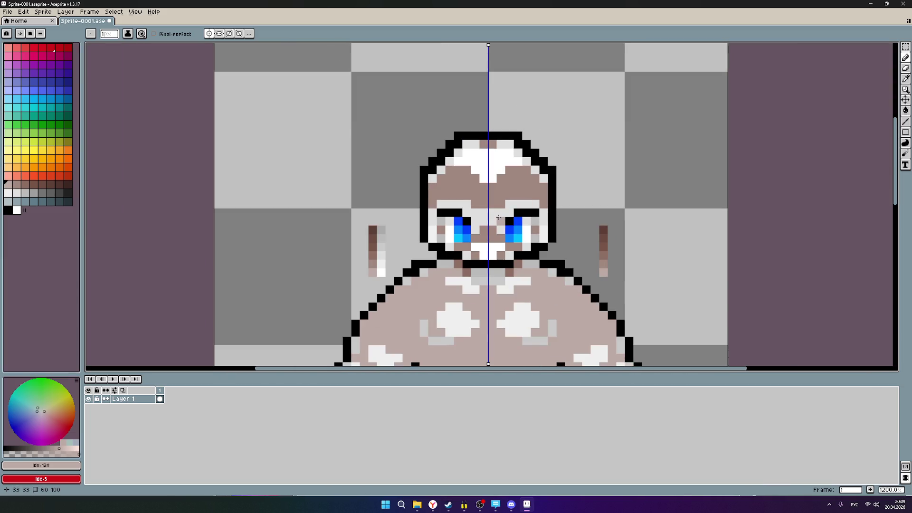
scroll(499, 217, "up", 2)
scroll(499, 218, "up", 1)
mouse_move(561, 221)
left_mouse_down()
mouse_move(558, 191)
mouse_move(534, 187)
mouse_move(540, 174)
mouse_move(524, 155)
mouse_move(474, 172)
mouse_move(545, 205)
mouse_move(499, 206)
mouse_move(475, 189)
mouse_move(428, 203)
mouse_move(429, 223)
mouse_move(455, 207)
left_mouse_up()
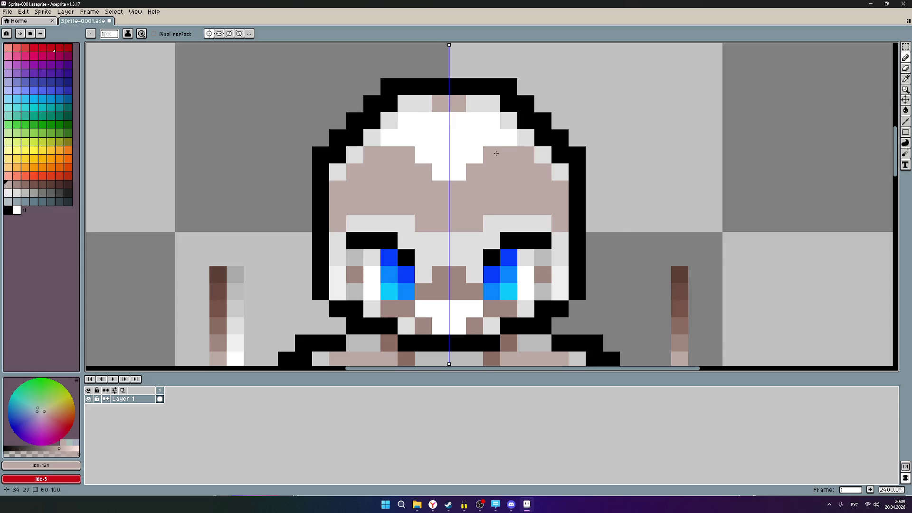
scroll(496, 152, "down", 2)
scroll(499, 171, "down", 2)
scroll(521, 222, "down", 2)
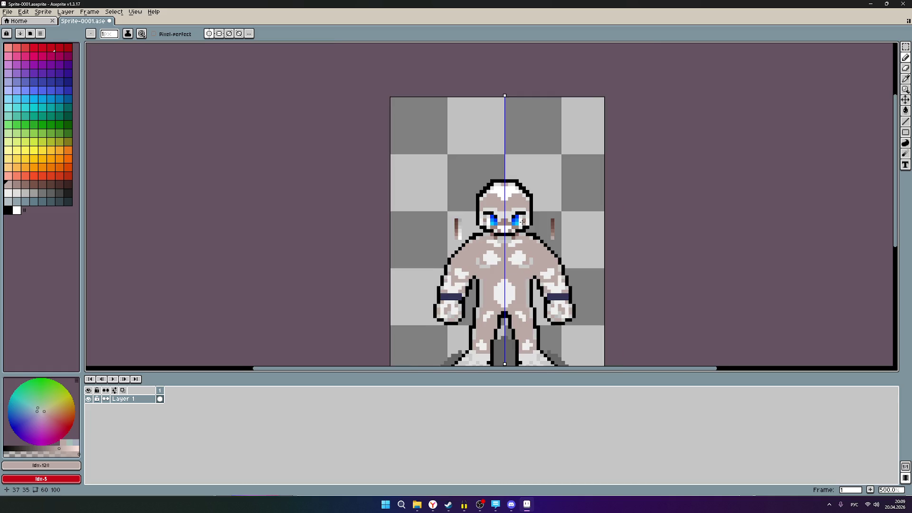
scroll(522, 221, "up", 2)
scroll(521, 214, "up", 3)
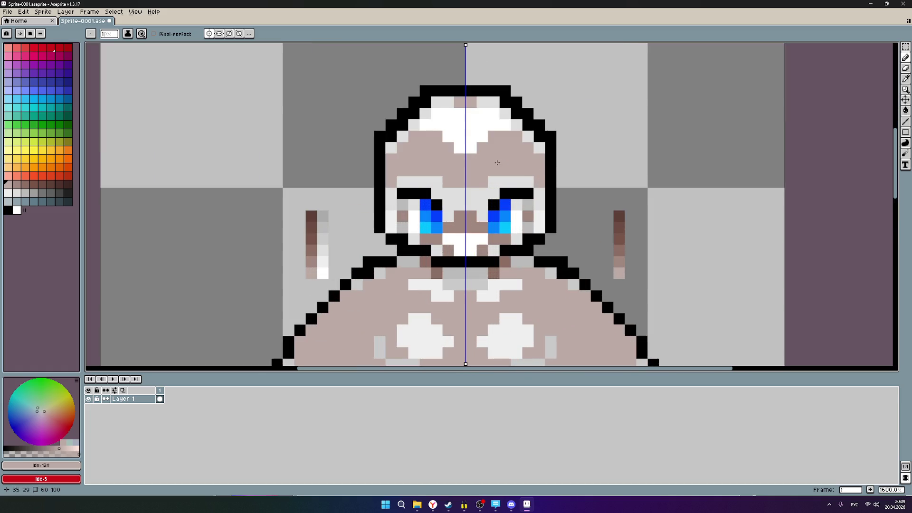
scroll(494, 170, "down", 3)
scroll(503, 175, "up", 2)
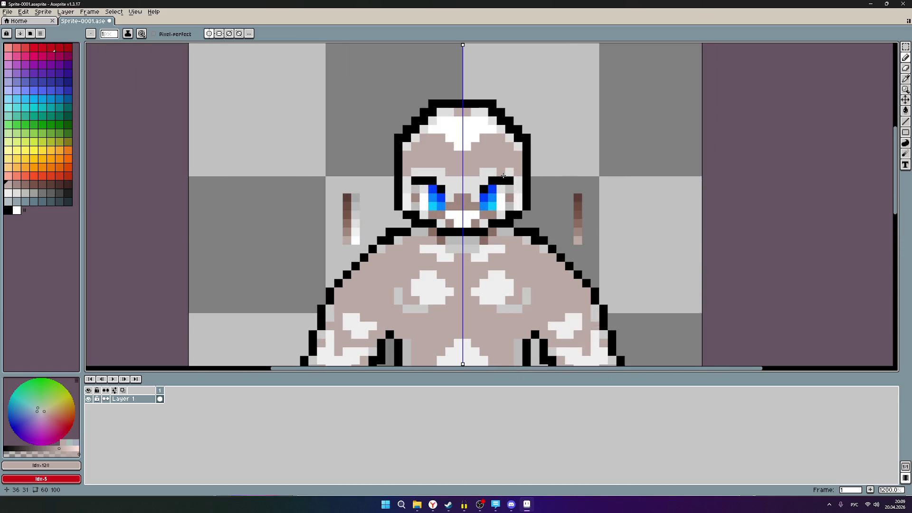
scroll(484, 194, "up", 1)
scroll(484, 193, "up", 1)
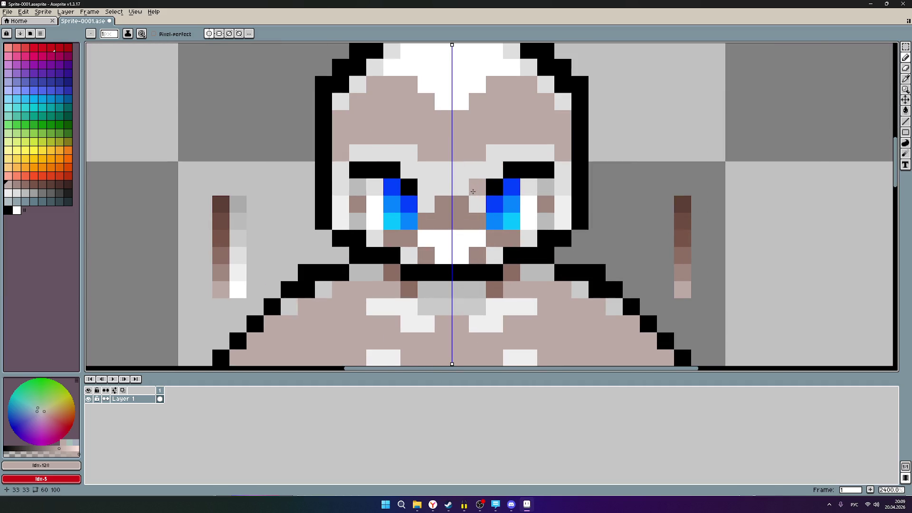
scroll(443, 187, "up", 1)
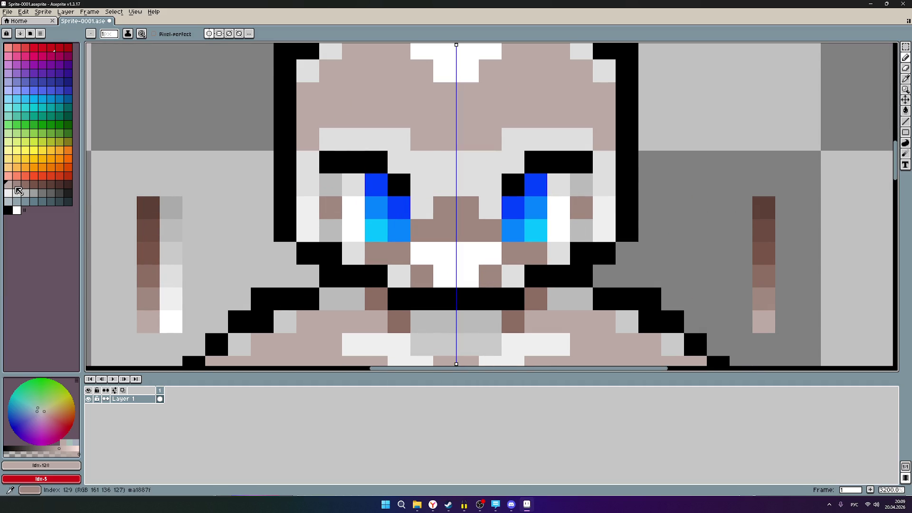
- Try a darker brown brow row, undo it, and leave one dark pixel between the brows
key("0")
left_click_drag(341, 144, 444, 164)
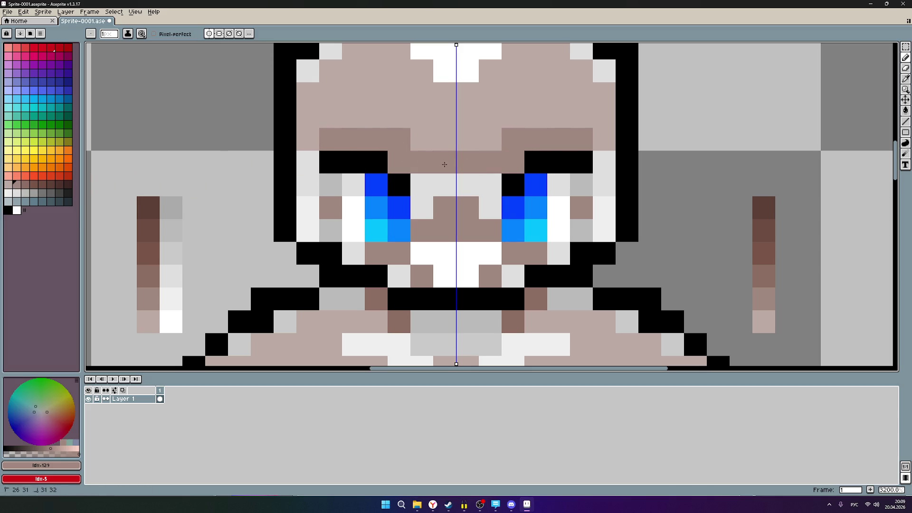
left_click(442, 184)
key("ctrl+z")
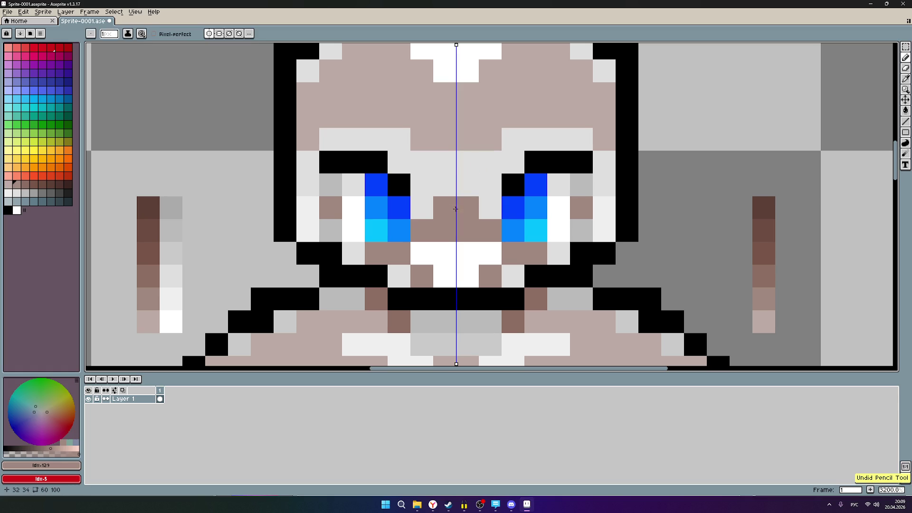
left_click(457, 166)
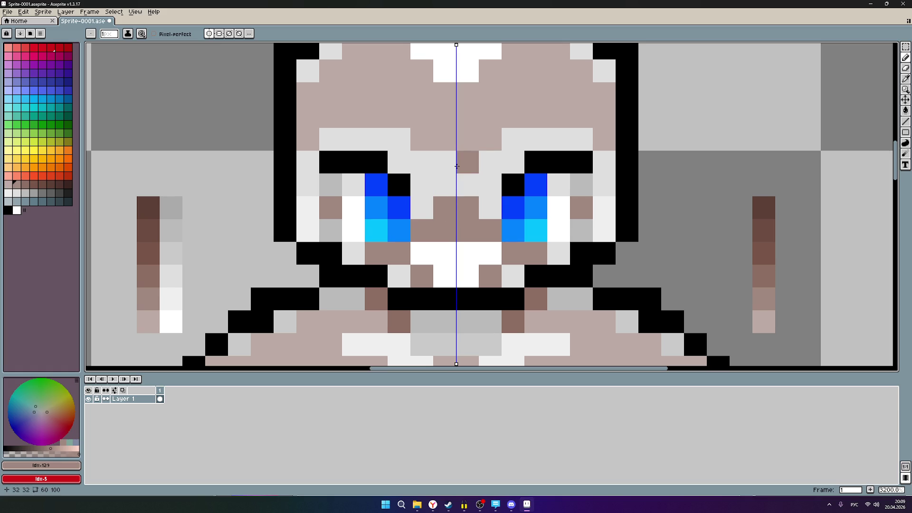
scroll(456, 166, "down", 1)
scroll(456, 166, "down", 2)
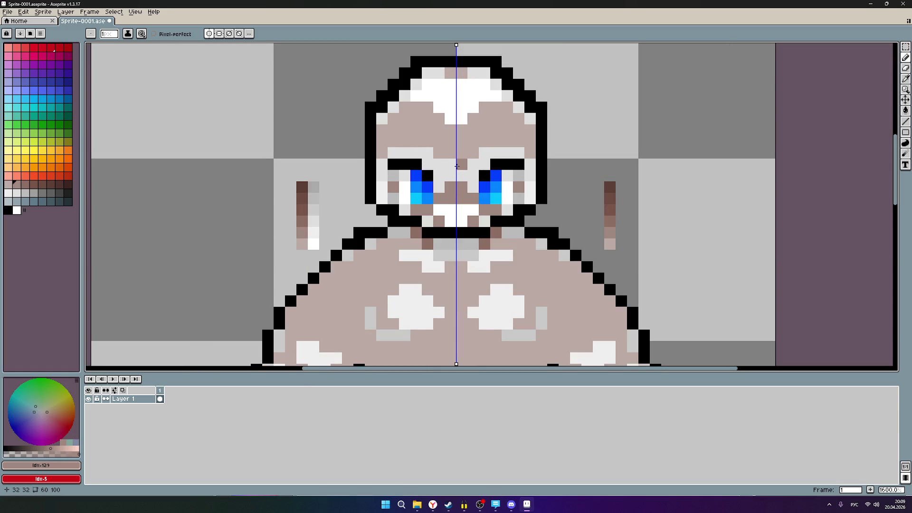
scroll(456, 166, "up", 1)
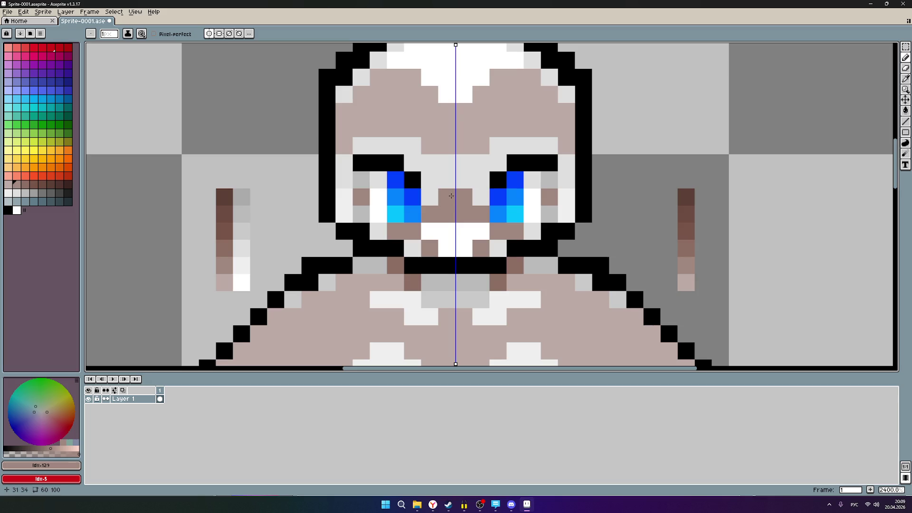
scroll(451, 195, "down", 5)
scroll(451, 196, "down", 1)
scroll(451, 195, "down", 1)
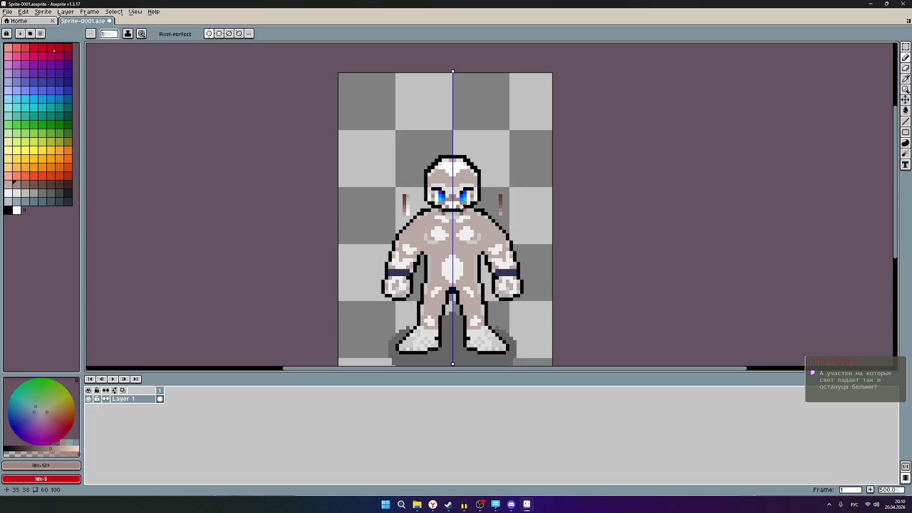
scroll(446, 180, "up", 7)
scroll(445, 180, "up", 1)
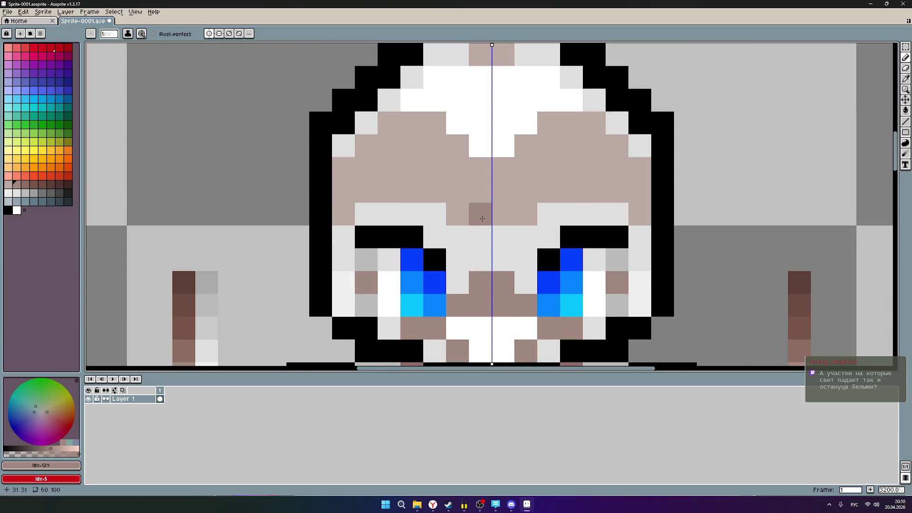
scroll(540, 251, "down", 4)
scroll(538, 251, "down", 4)
scroll(529, 276, "up", 2)
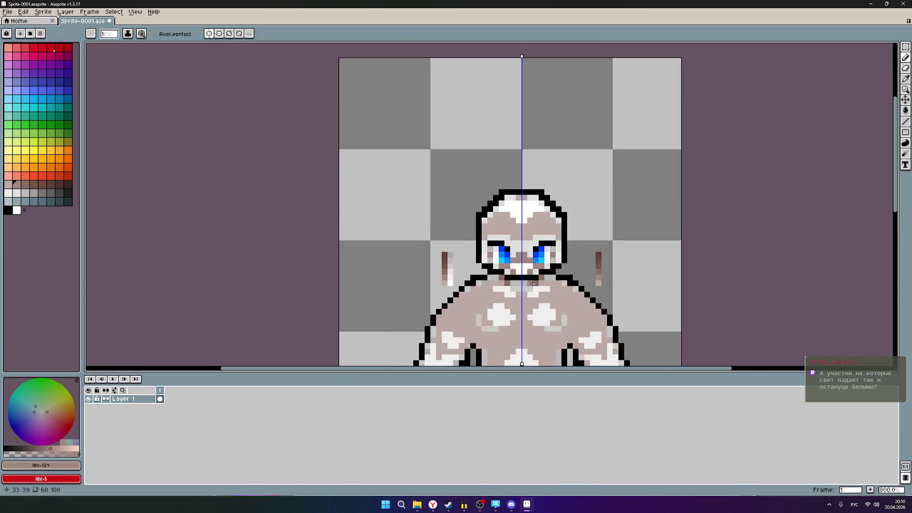
scroll(529, 277, "up", 6)
scroll(441, 174, "down", 4)
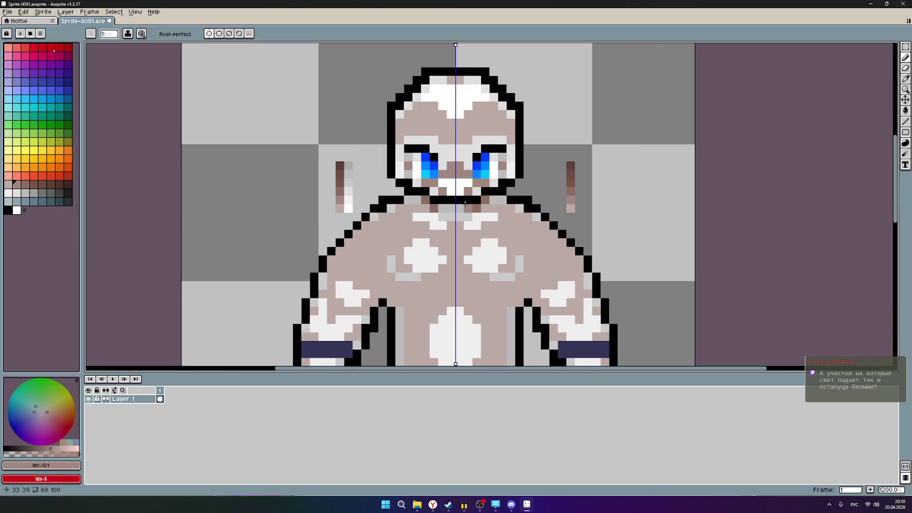
- Save the coloured sprite as a copy named Sprite-0002
left_click(8, 11)
left_click(22, 57)
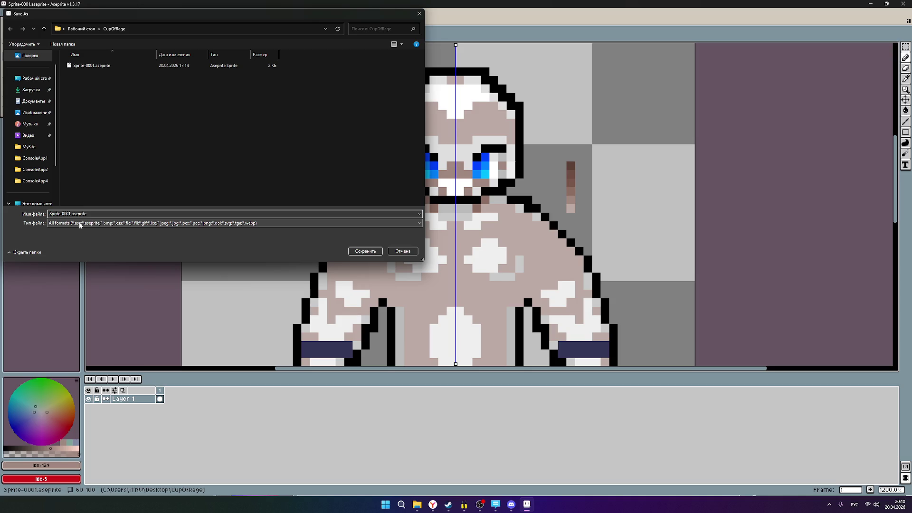
left_click(363, 251)
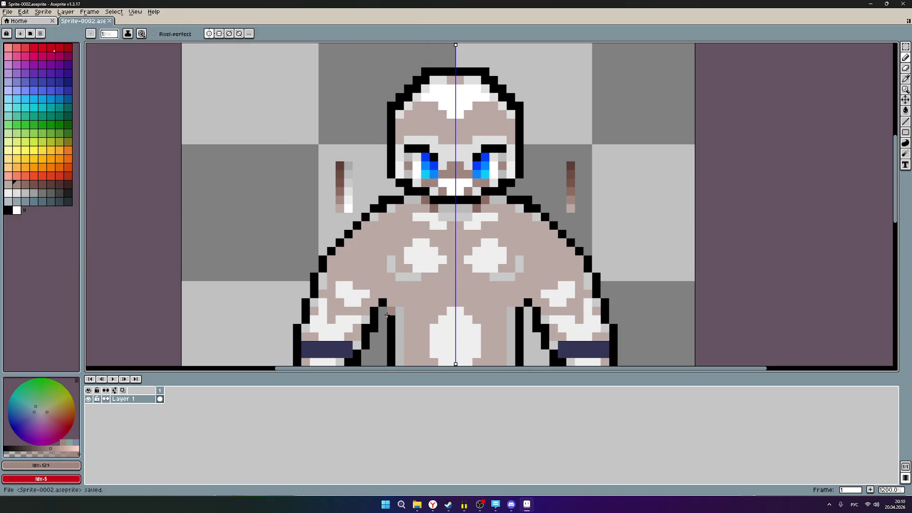
- Open the earlier white Sprite-0001 file alongside it for reference
left_click(419, 507)
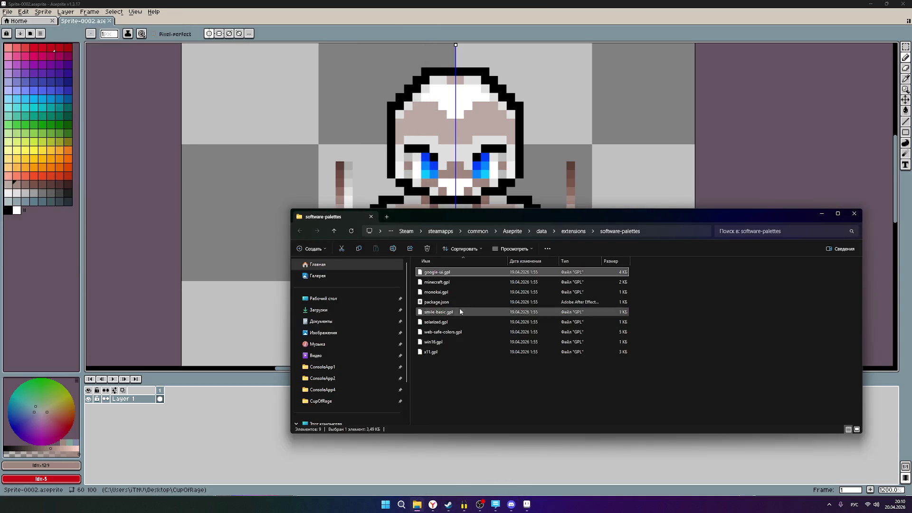
left_click(8, 12)
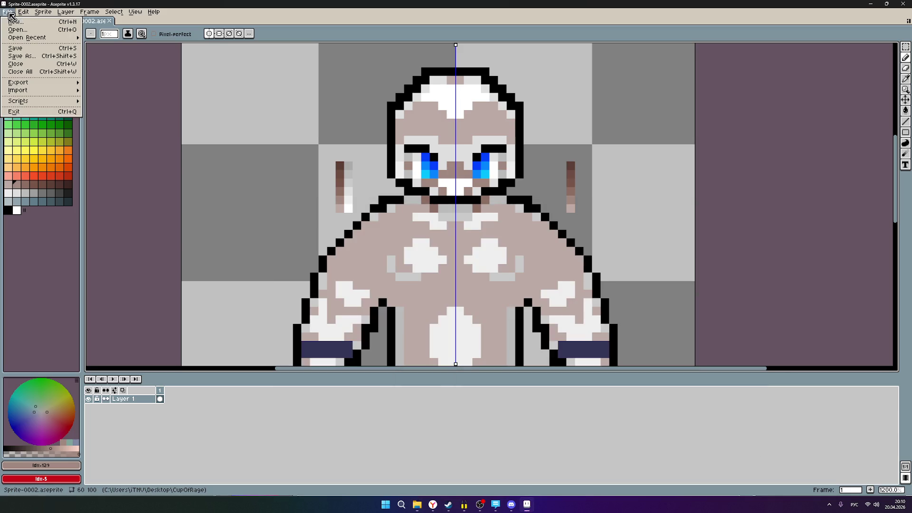
left_click(25, 31)
double_click(86, 63)
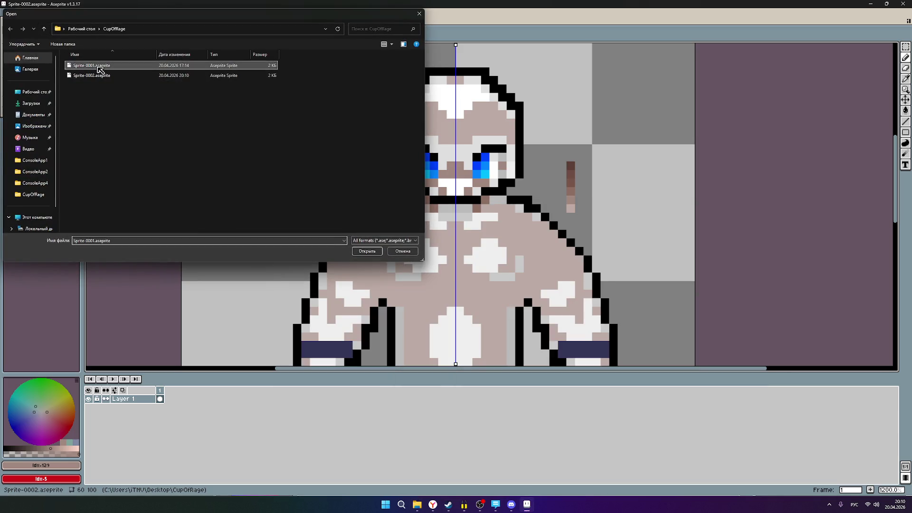
scroll(489, 198, "up", 5)
scroll(495, 183, "up", 1)
scroll(495, 183, "up", 1)
scroll(508, 185, "up", 1)
scroll(508, 185, "up", 1)
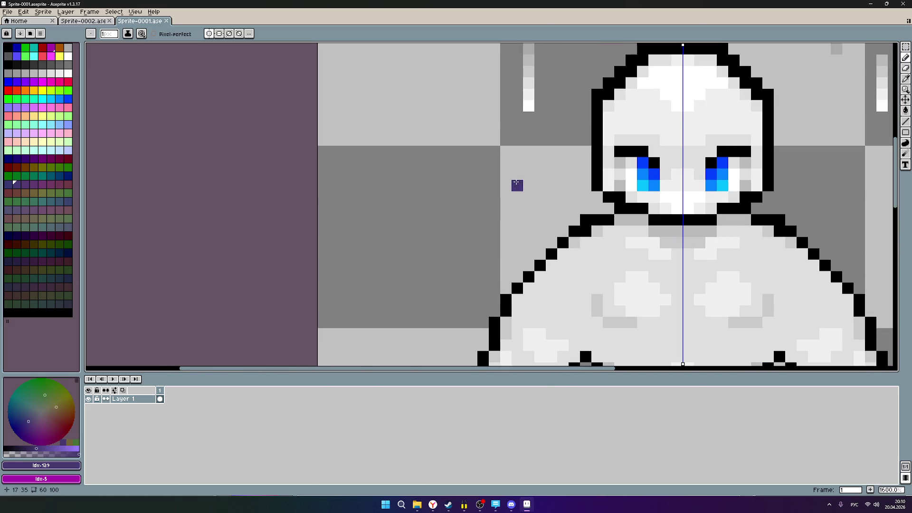
- Compare the white Sprite-0001 face with Sprite-0002 and end on the coloured Sprite-0002
left_click_drag(505, 172, 286, 190)
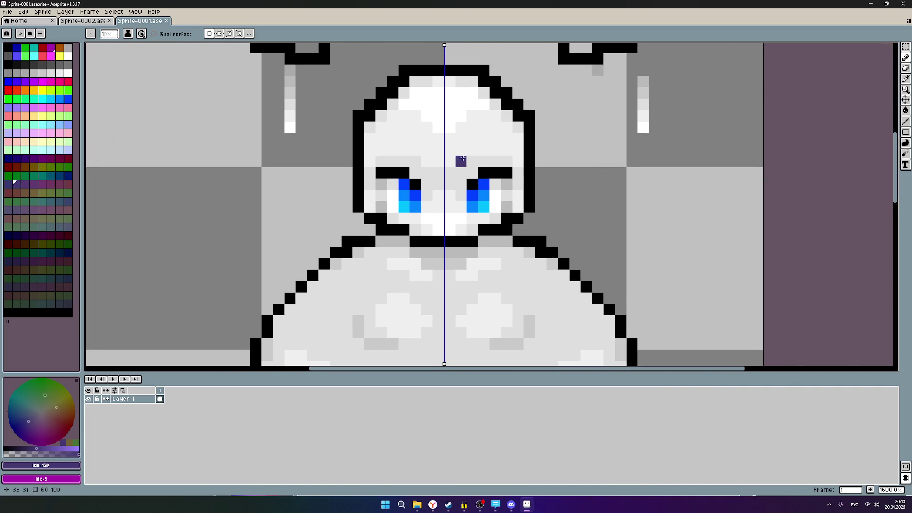
scroll(464, 158, "down", 3)
scroll(409, 158, "up", 1)
scroll(409, 157, "up", 1)
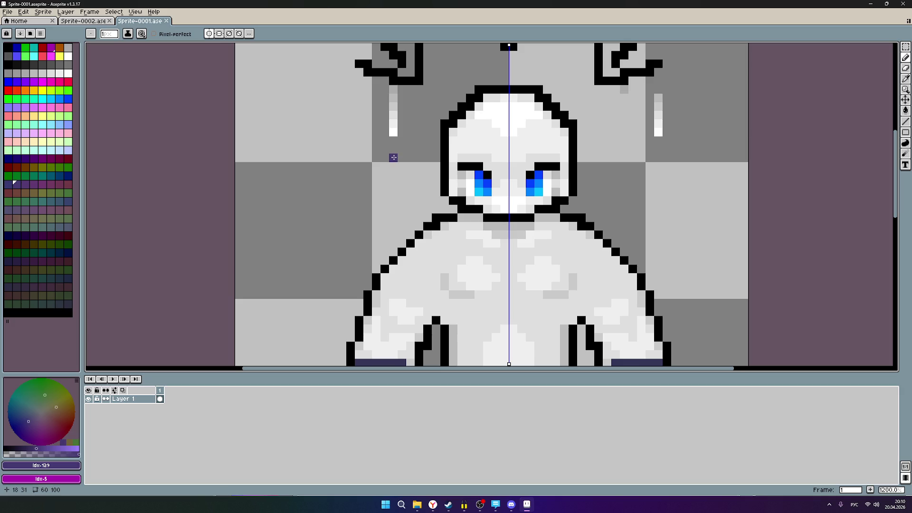
scroll(438, 141, "up", 1)
scroll(438, 141, "up", 2)
scroll(438, 141, "down", 5)
scroll(438, 140, "up", 2)
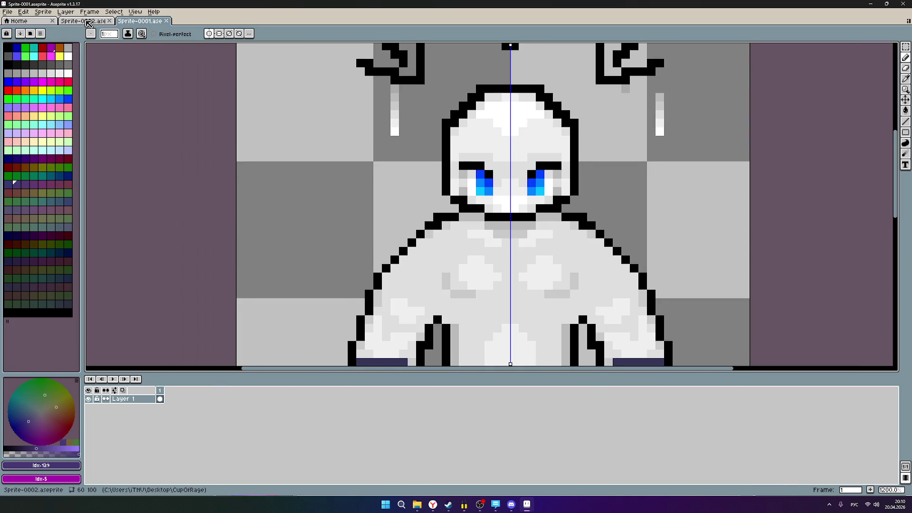
left_click(87, 22)
left_click(140, 22)
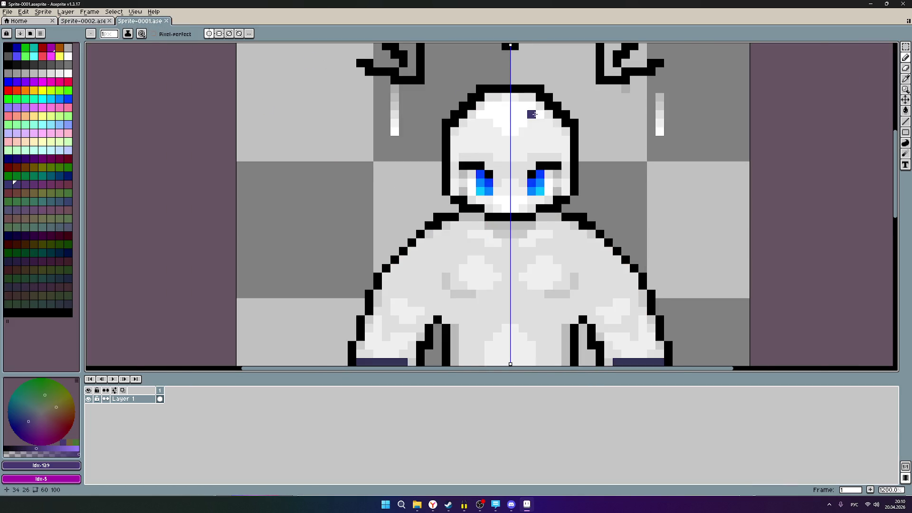
scroll(537, 114, "up", 1)
scroll(524, 121, "up", 1)
scroll(510, 125, "up", 1)
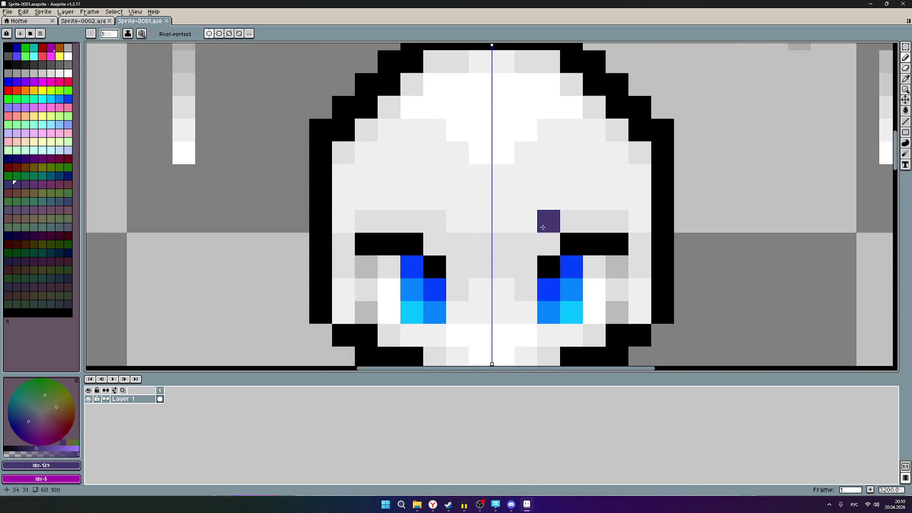
left_click(82, 21)
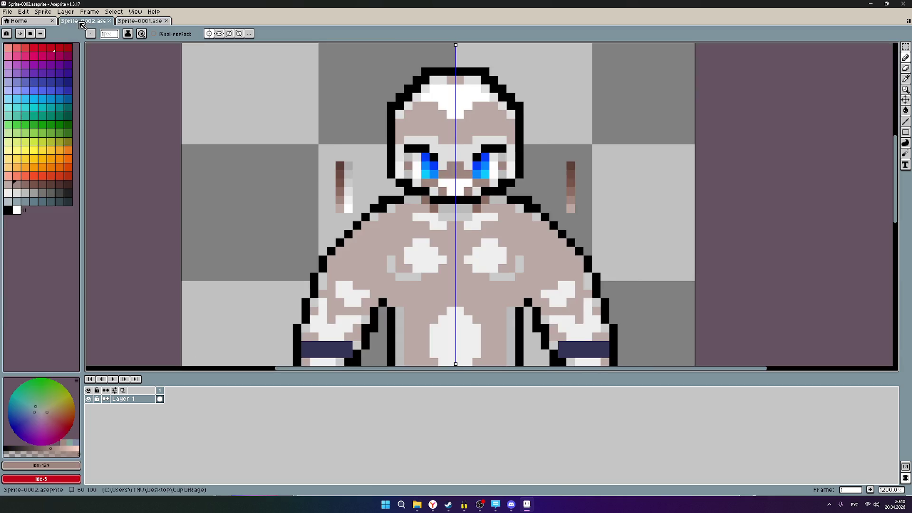
scroll(459, 114, "up", 1)
scroll(460, 118, "up", 2)
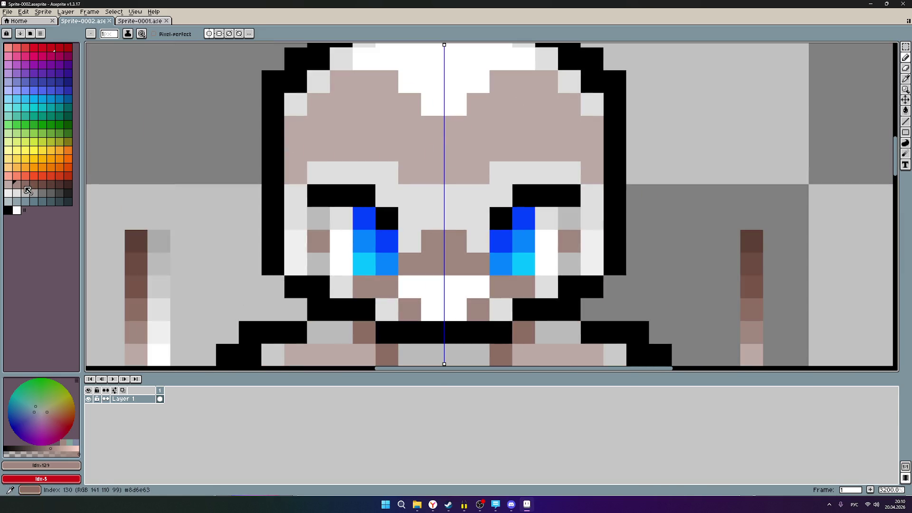
- Repaint the coloured sprite's nose in the pale skin tone, then view the white Sprite-0001
left_click(8, 185)
left_click(453, 241)
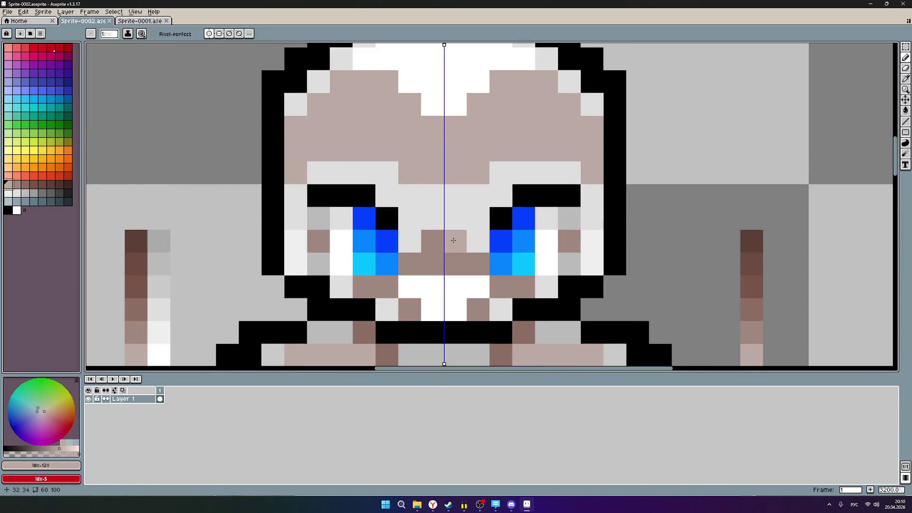
left_click_drag(454, 262, 455, 265)
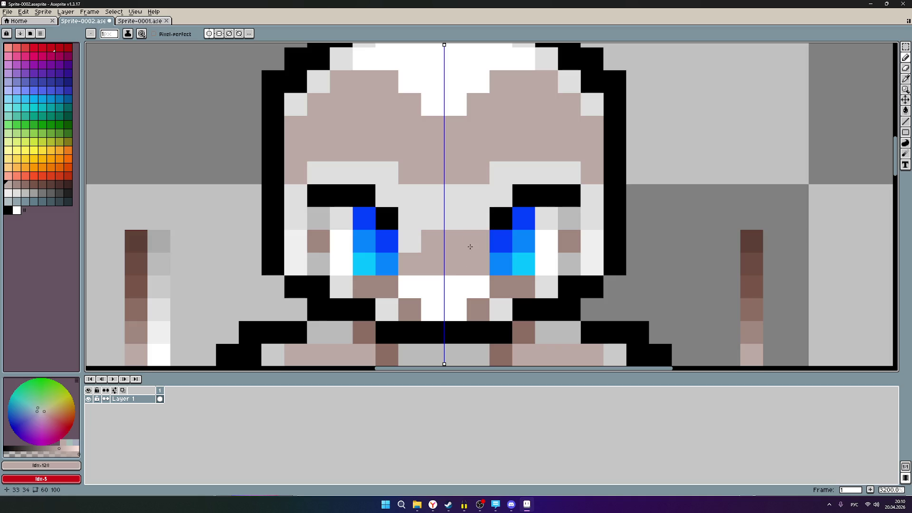
left_click(140, 20)
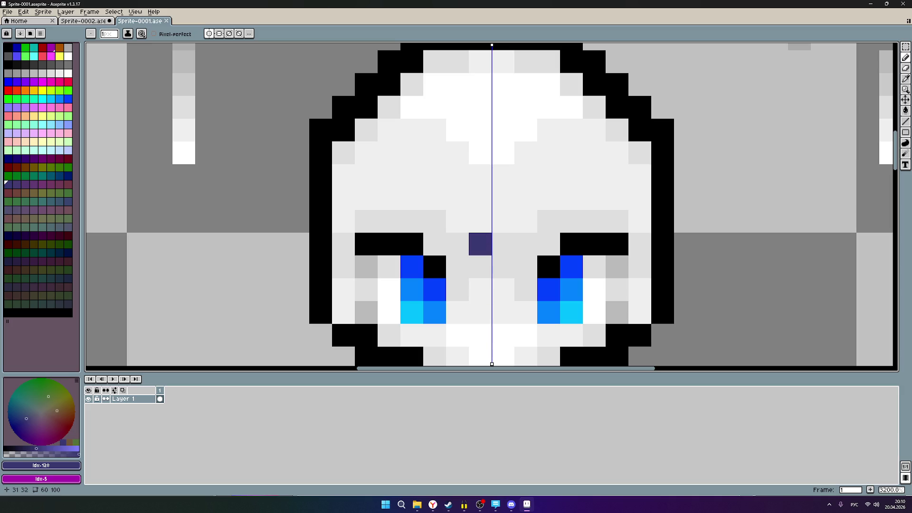
left_click(480, 505)
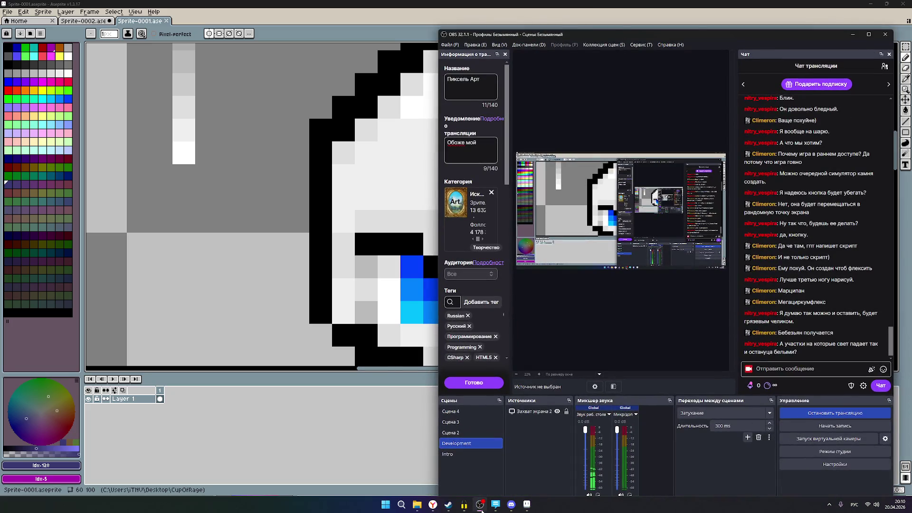
- Hide the streaming window and bring the coloured Sprite-0002 forehead into view
left_click(480, 506)
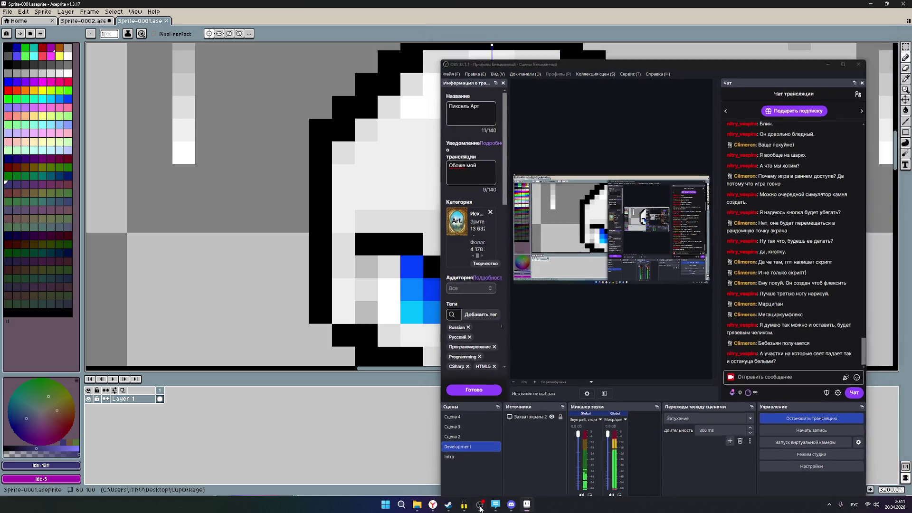
scroll(515, 314, "down", 1)
scroll(515, 314, "down", 1)
scroll(614, 290, "down", 1)
scroll(610, 294, "up", 1)
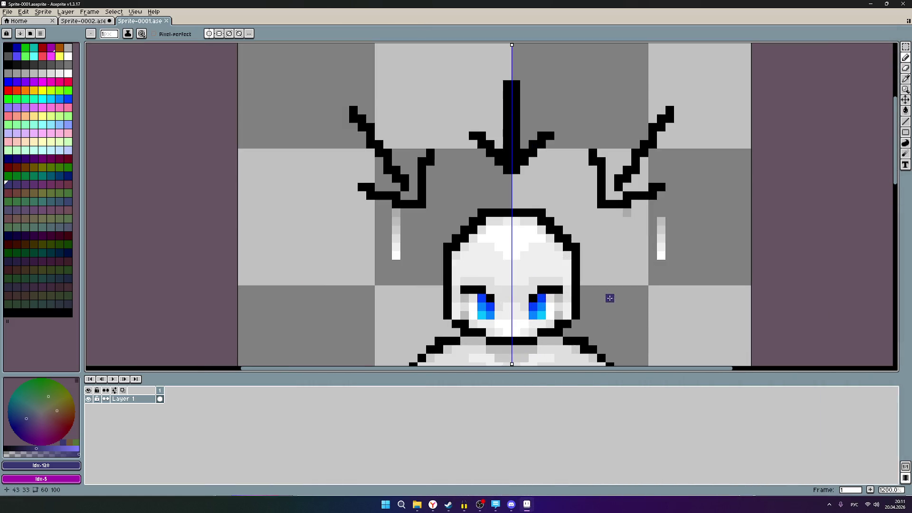
scroll(625, 163, "down", 2)
scroll(634, 135, "down", 1)
scroll(634, 135, "down", 2)
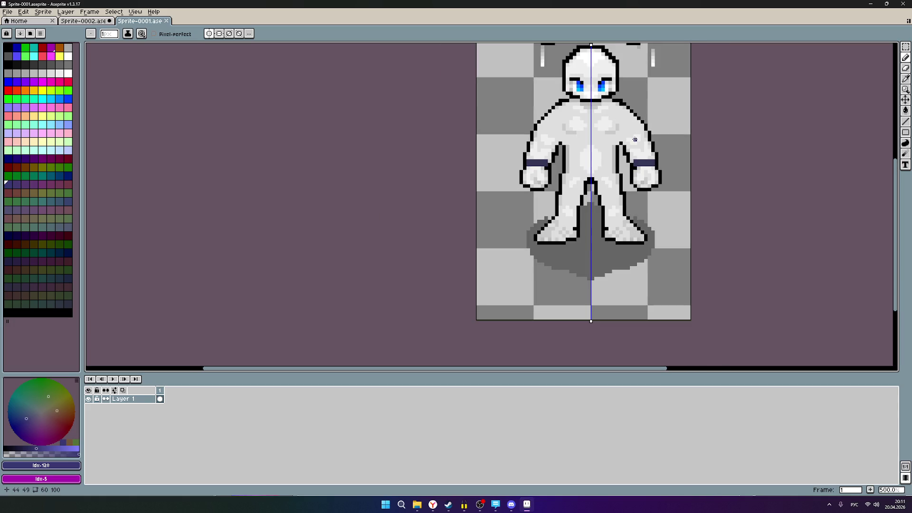
scroll(605, 185, "up", 1)
scroll(555, 242, "down", 1)
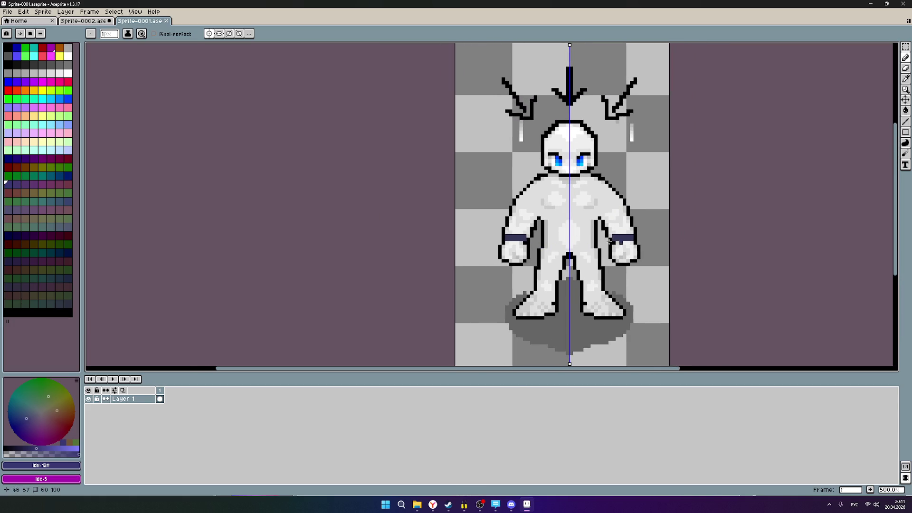
scroll(606, 182, "up", 1)
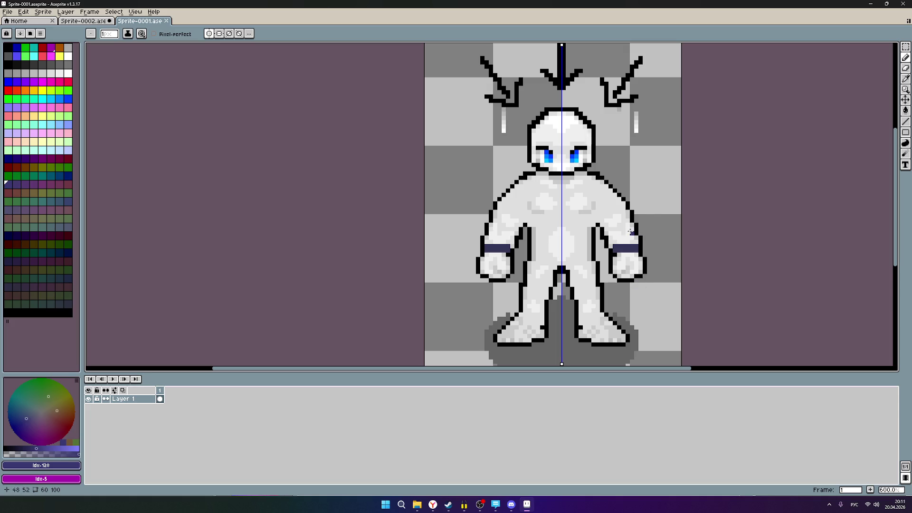
scroll(657, 207, "up", 1)
scroll(636, 206, "up", 1)
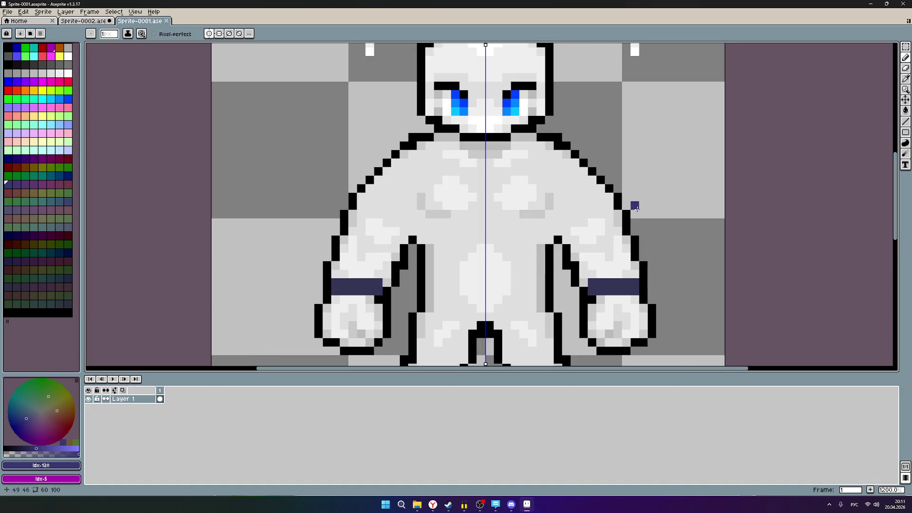
scroll(635, 205, "down", 3)
scroll(631, 193, "up", 3)
scroll(627, 174, "down", 2)
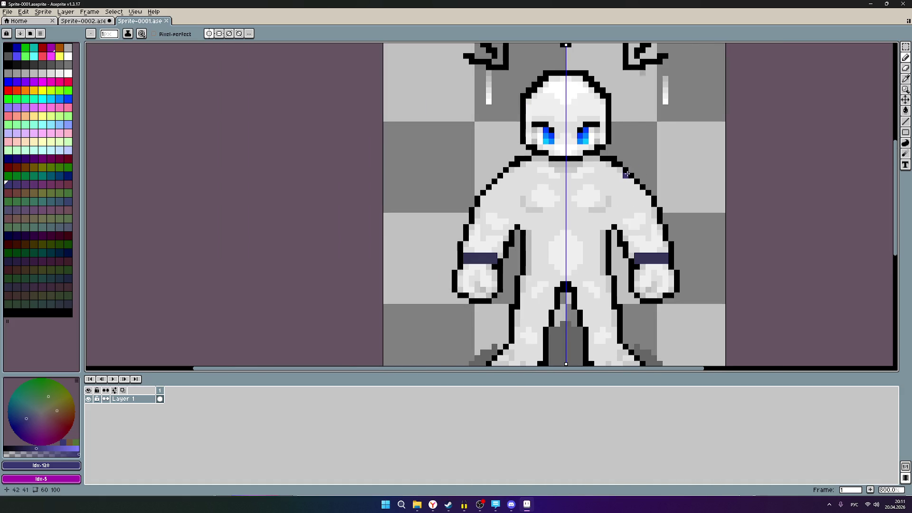
scroll(630, 174, "down", 2)
scroll(630, 173, "down", 3)
scroll(630, 172, "up", 2)
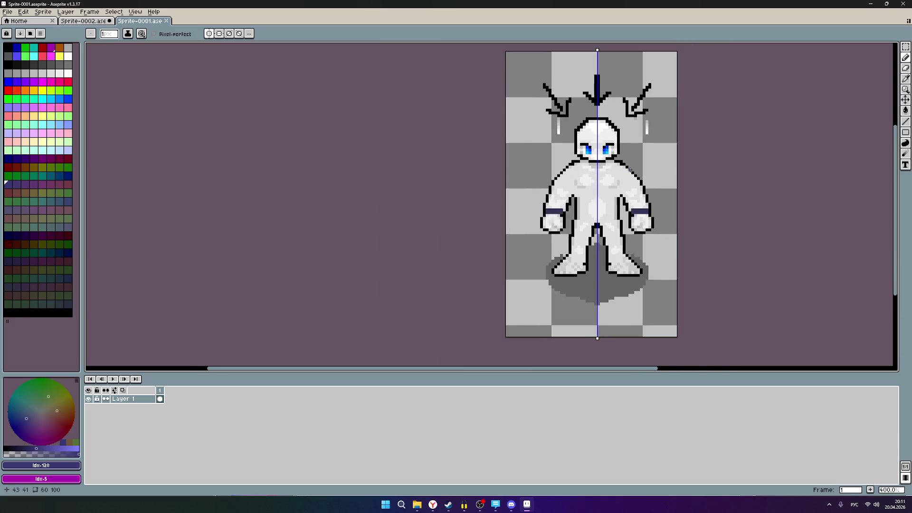
scroll(630, 170, "up", 1)
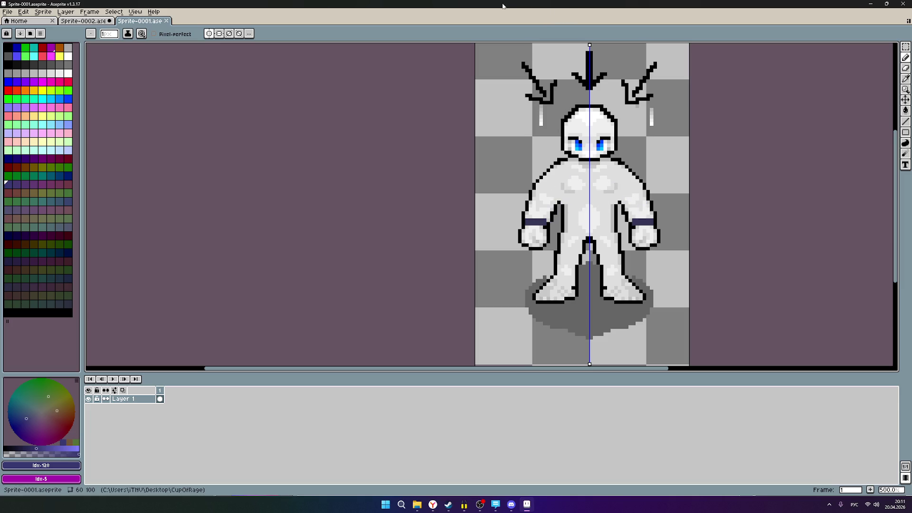
scroll(549, 154, "up", 1)
scroll(549, 155, "up", 2)
scroll(549, 154, "up", 2)
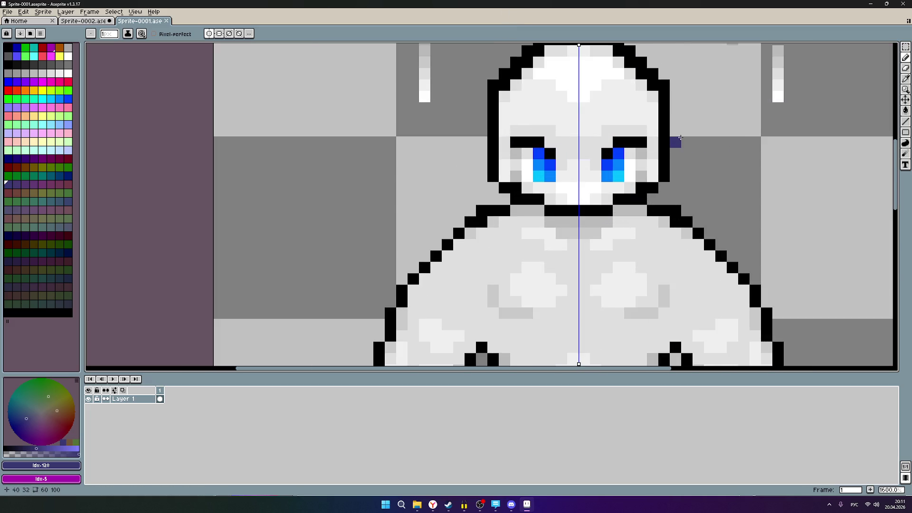
scroll(686, 140, "down", 1)
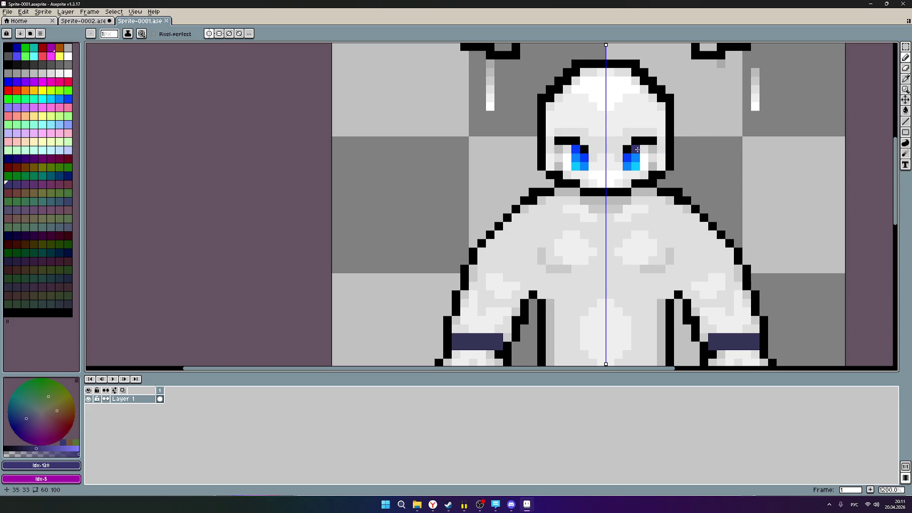
scroll(636, 149, "down", 3)
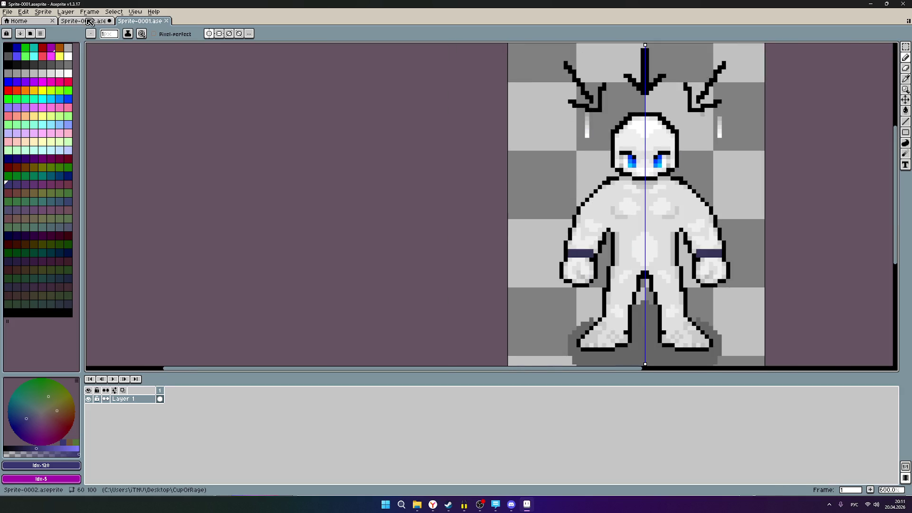
scroll(607, 97, "up", 2)
scroll(607, 98, "up", 1)
scroll(554, 155, "down", 1)
scroll(482, 148, "up", 1)
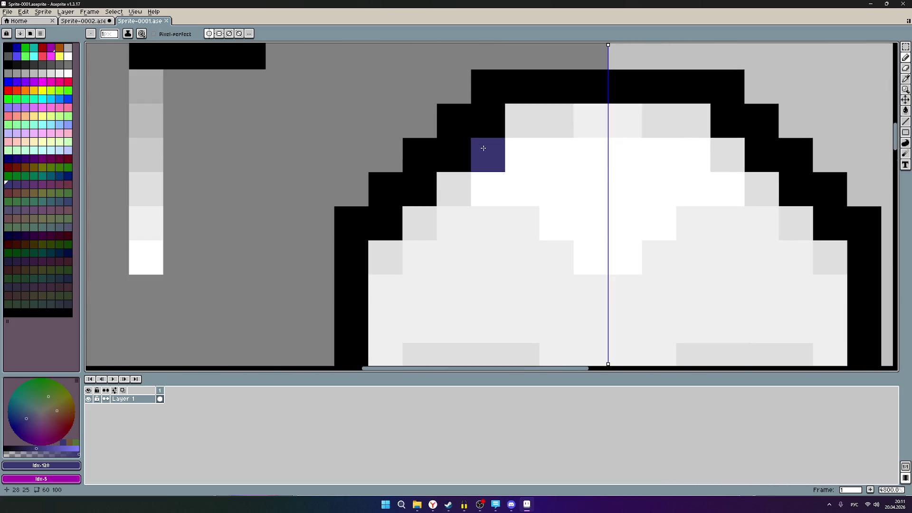
left_click_drag(520, 149, 293, 128)
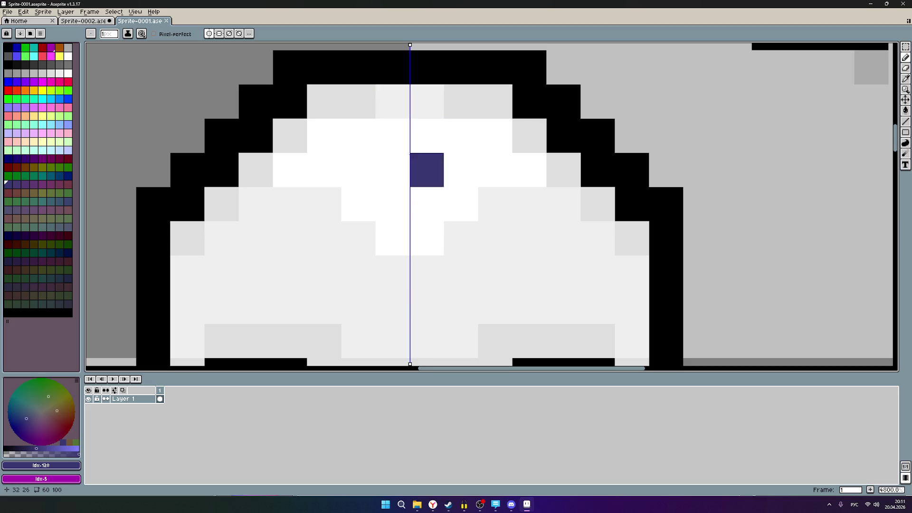
left_click(89, 21)
left_click_drag(521, 136, 477, 247)
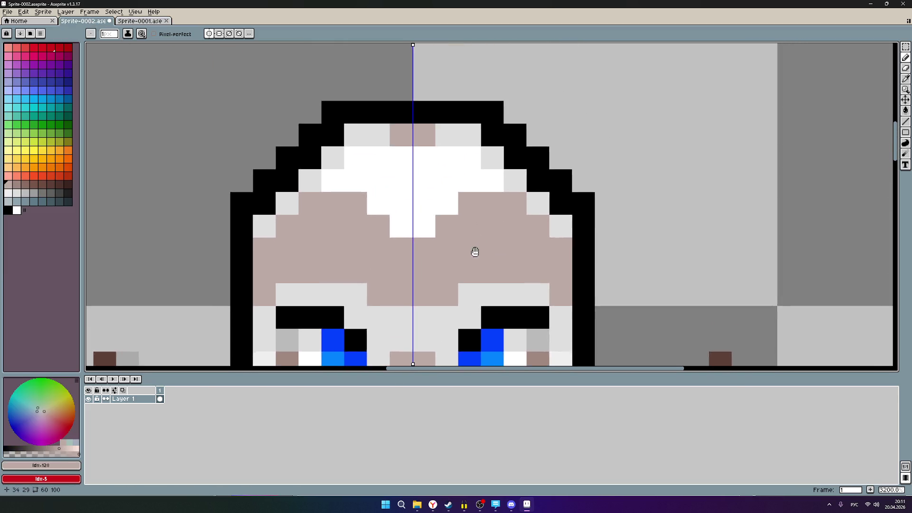
- Check Sprite-0001, return to Sprite-0002 and pick the darker taupe skin tone
left_click(139, 21)
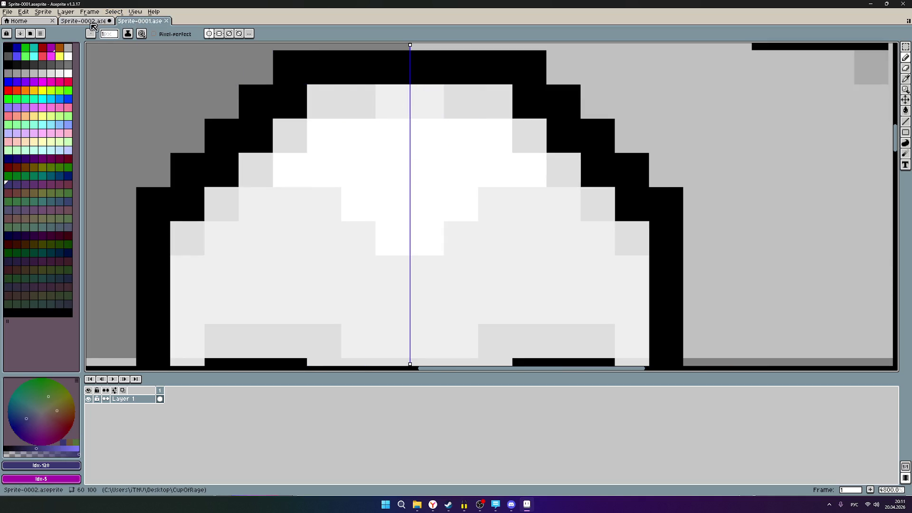
left_click(93, 23)
left_click(16, 185)
left_click(347, 190)
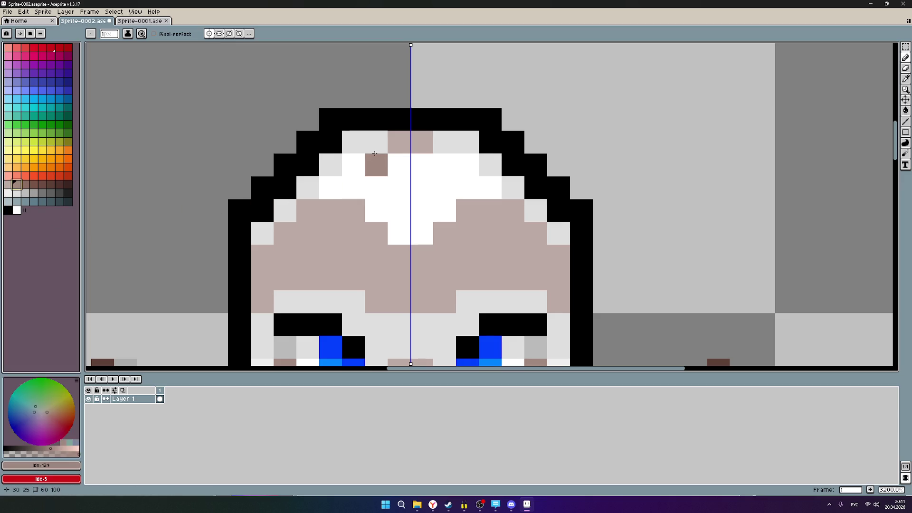
- Shade the forehead's upper edge taupe and check the white Sprite-0001 for reference
mouse_move(373, 148)
left_mouse_down()
mouse_move(351, 142)
mouse_move(277, 213)
left_mouse_up()
left_click(262, 234)
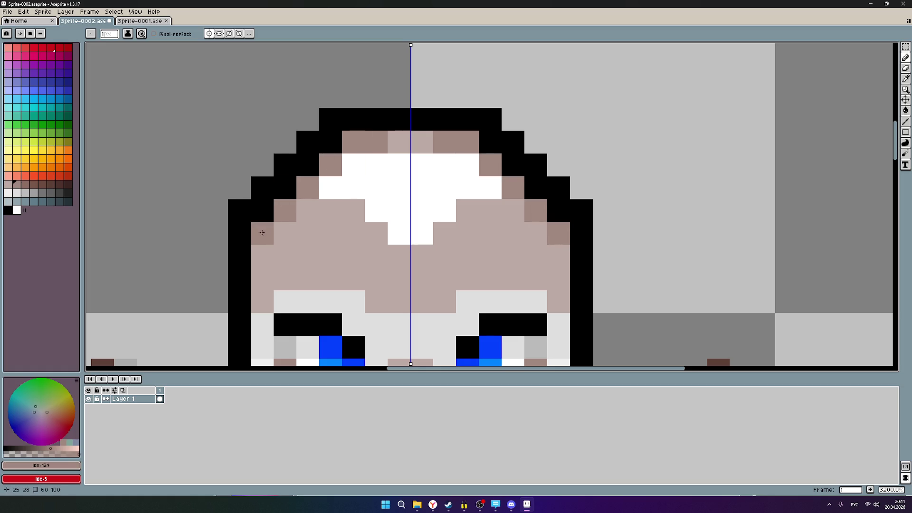
scroll(468, 258, "down", 2)
scroll(470, 282, "up", 1)
left_click_drag(469, 283, 496, 195)
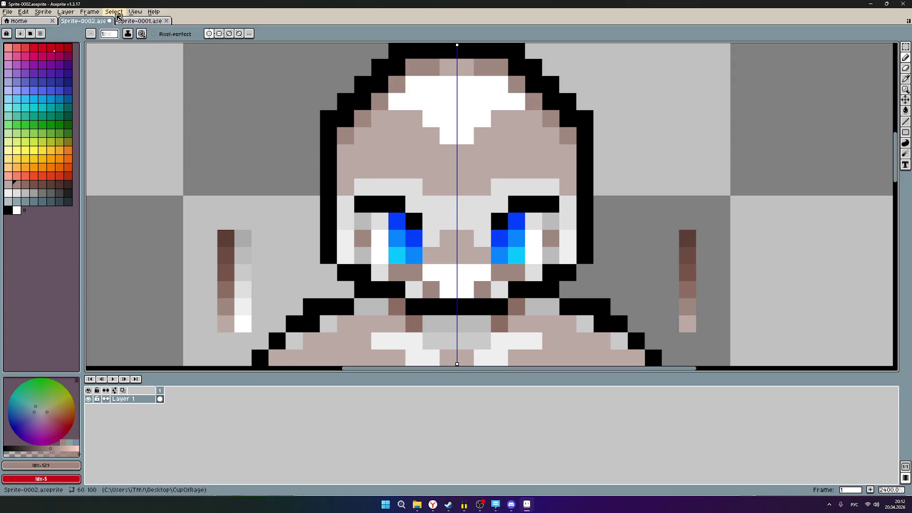
left_click(140, 22)
scroll(360, 214, "down", 2)
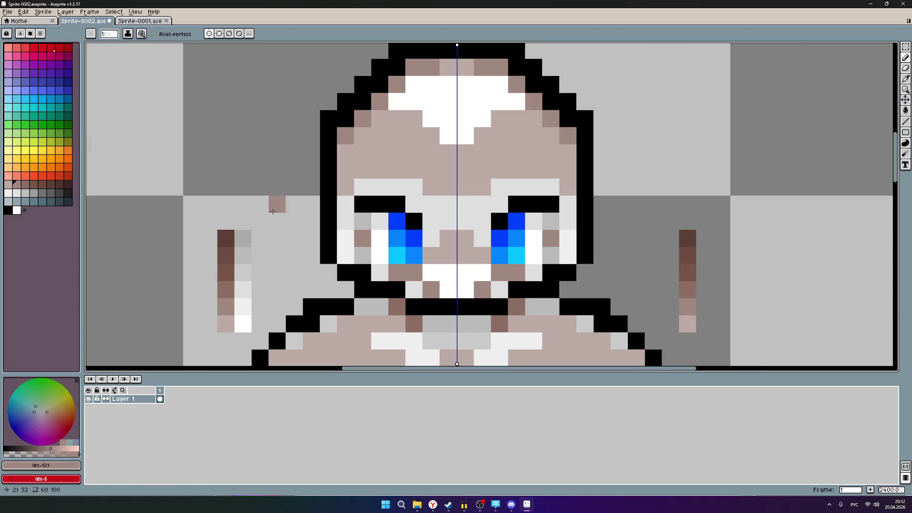
left_click(83, 21)
- Paint mirrored dark tan eyebrow rows and shade the patch between the eyes
left_click_drag(356, 187, 419, 192)
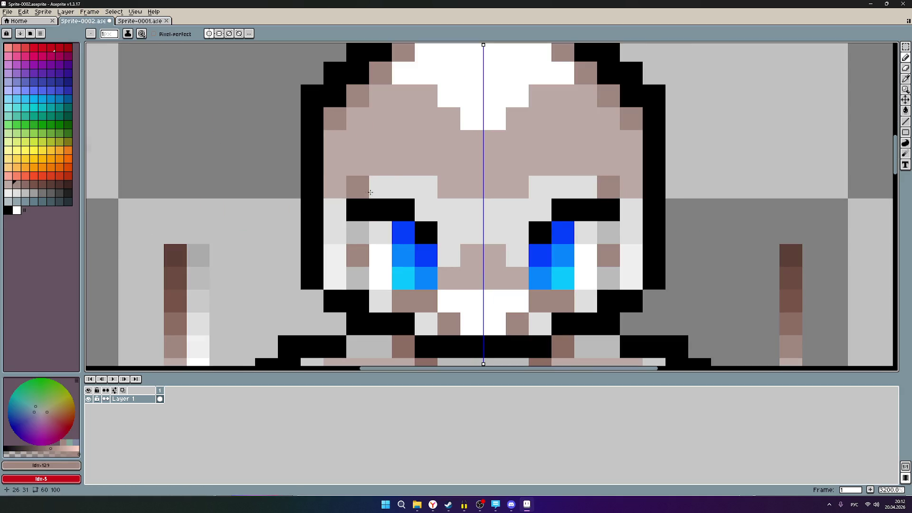
left_click(424, 206)
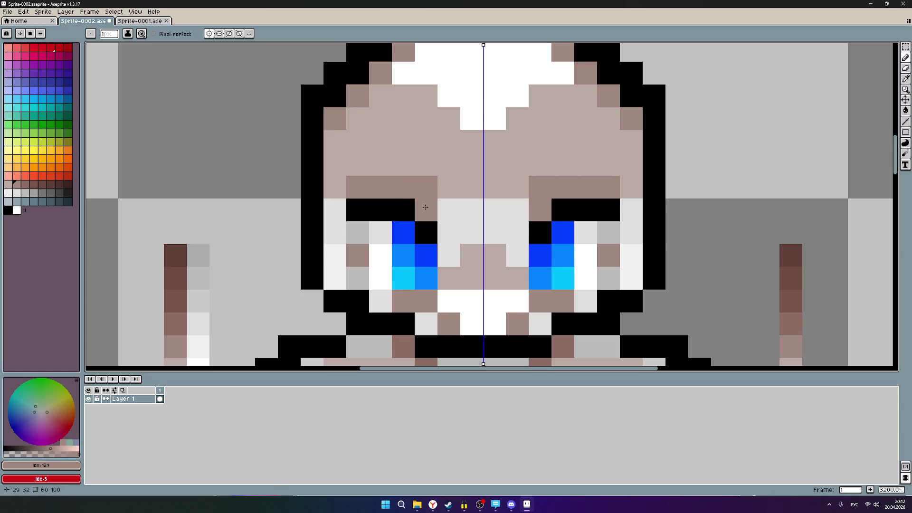
key("ctrl+z")
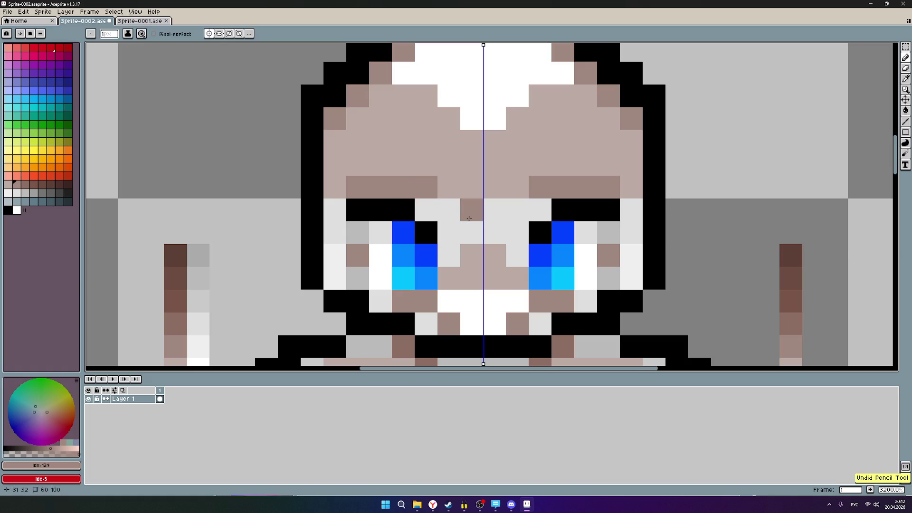
key("ctrl+z")
left_click(426, 186)
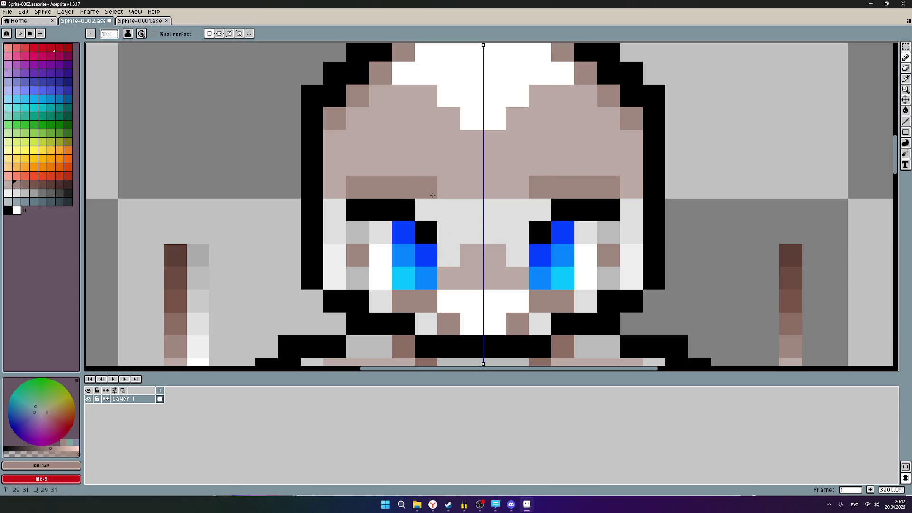
left_click(426, 211)
left_click_drag(443, 211, 464, 213)
left_click(450, 228)
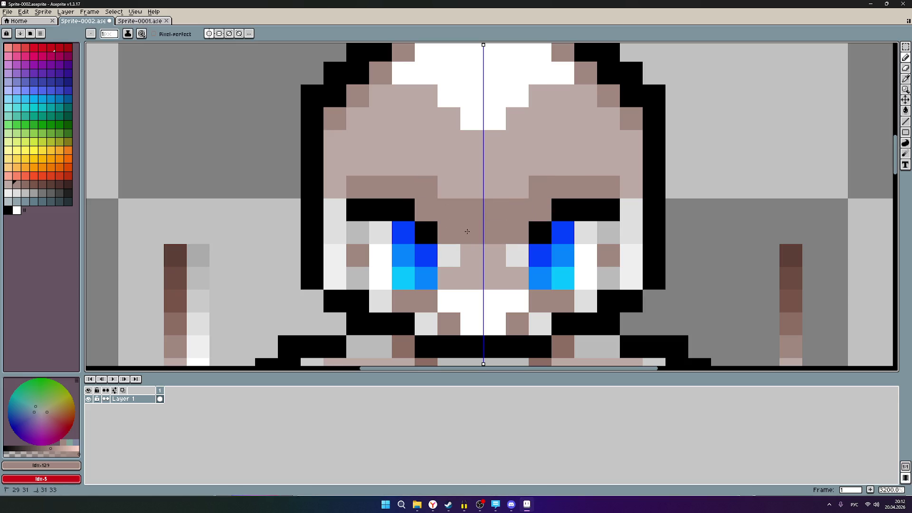
left_click(448, 244)
scroll(610, 238, "down", 4)
scroll(611, 239, "down", 3)
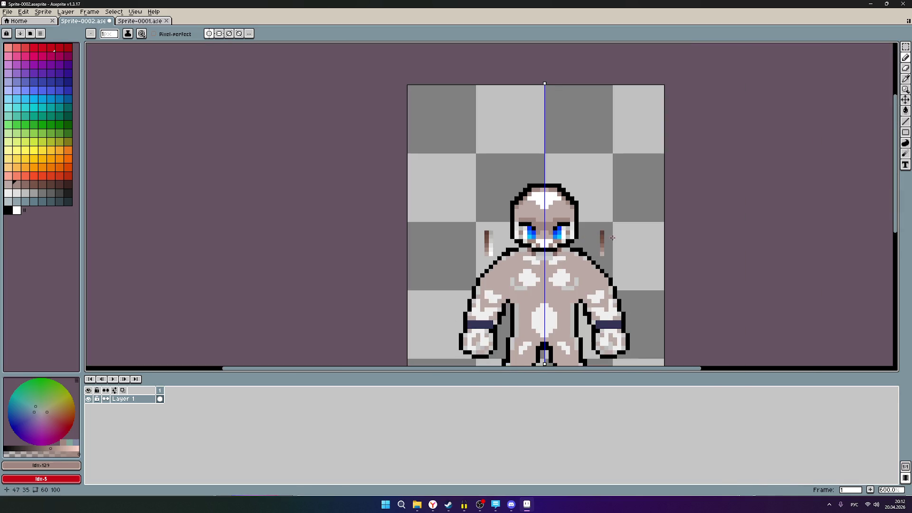
scroll(600, 248, "down", 1)
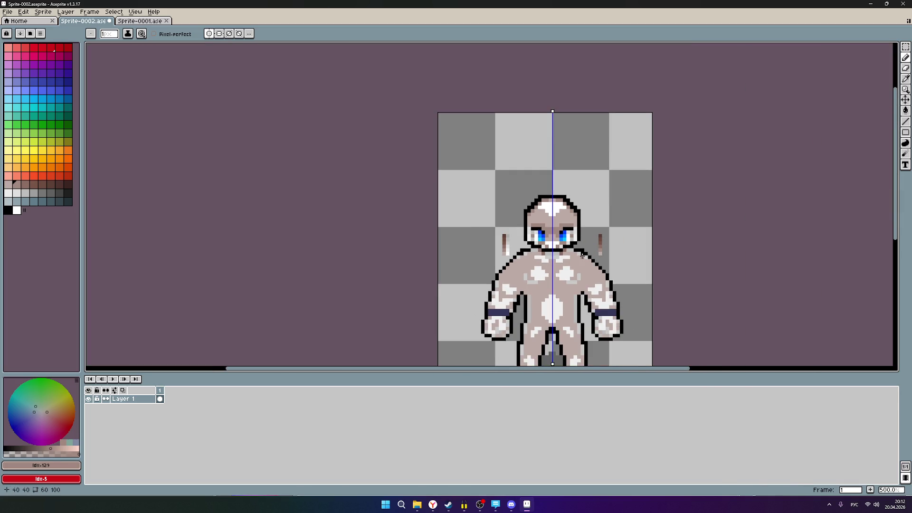
scroll(599, 247, "up", 2)
scroll(585, 235, "up", 2)
scroll(563, 222, "up", 3)
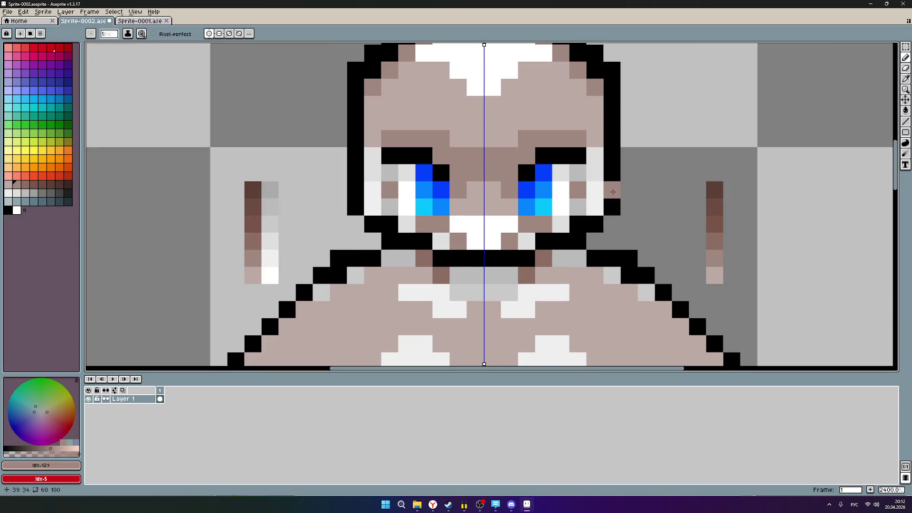
scroll(571, 220, "up", 3)
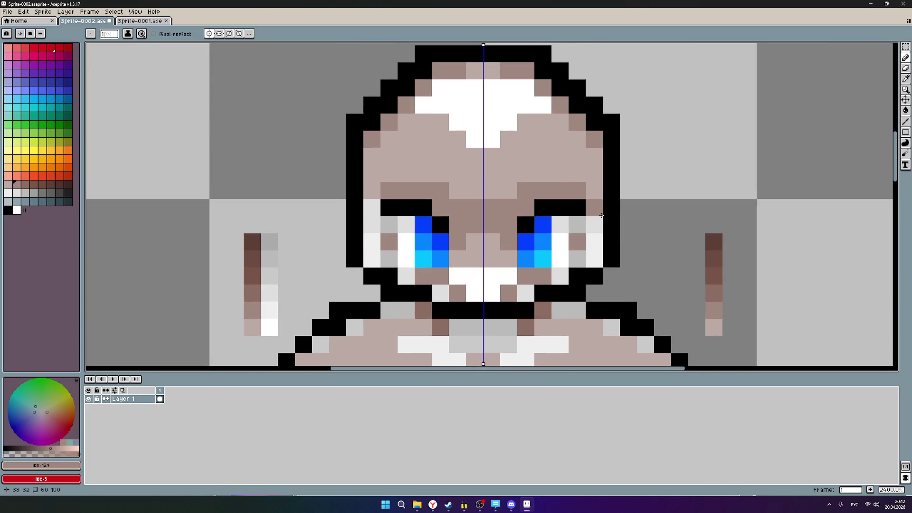
scroll(628, 240, "up", 1)
scroll(627, 244, "up", 2)
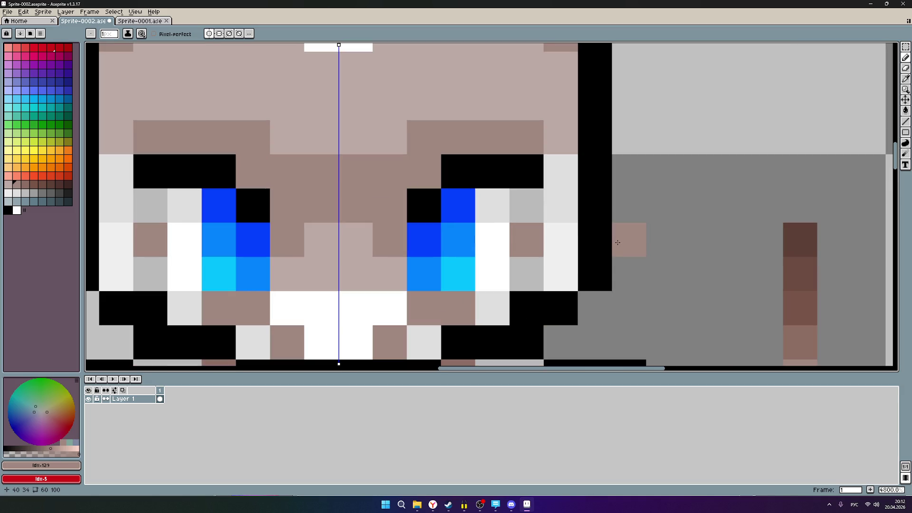
scroll(617, 242, "down", 1)
scroll(589, 237, "down", 1)
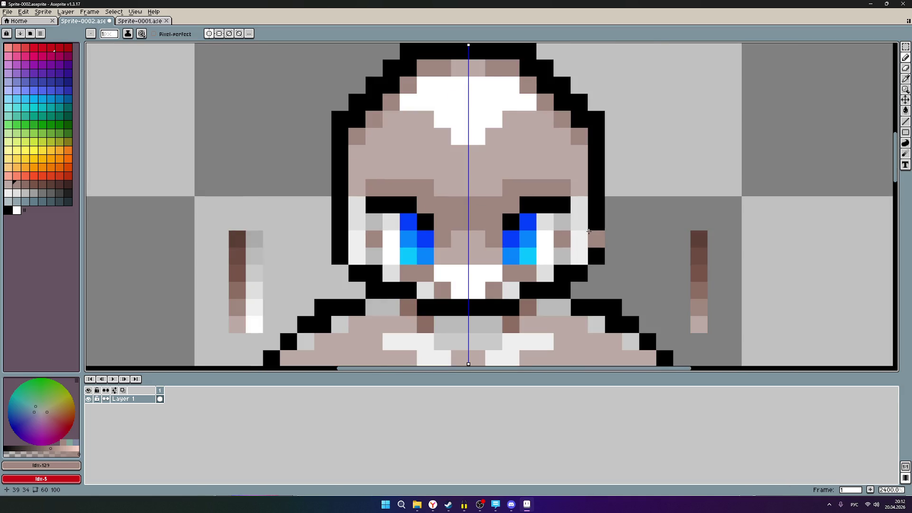
scroll(589, 230, "up", 1)
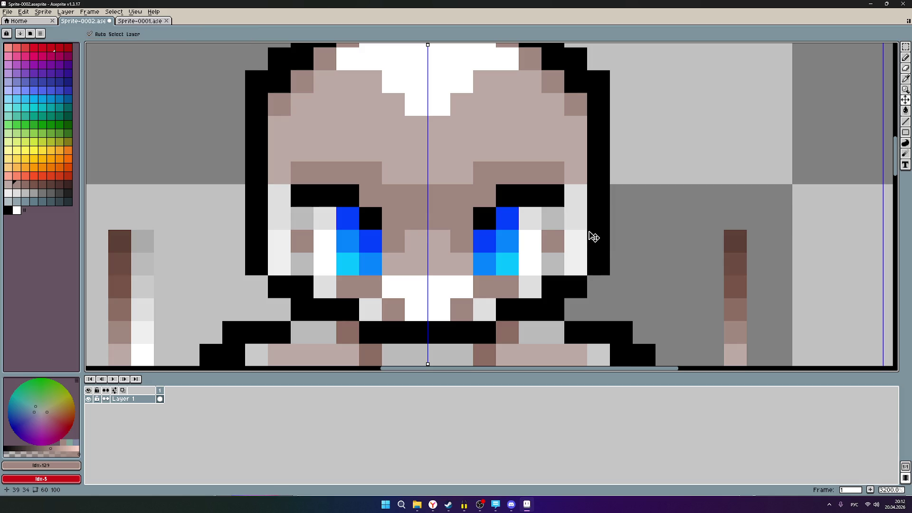
- Undo stray shading, repaint dark tan brows joined over the nose bridge, then compare with Sprite-0001
key("ctrl+z")
key("ctrl+z")
key("ctrl+z")
key("ctrl+z")
key("ctrl+z")
scroll(528, 228, "up", 1)
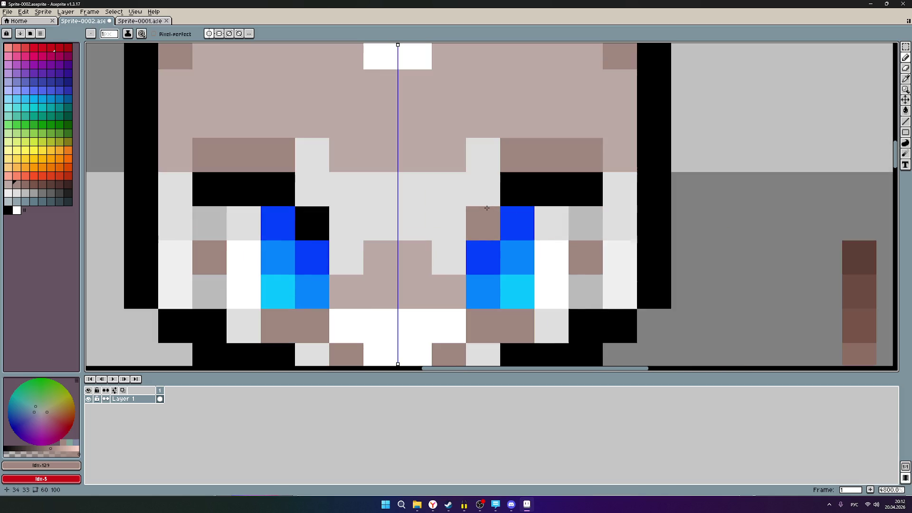
scroll(487, 207, "up", 1)
key("ctrl+z")
mouse_move(486, 208)
left_mouse_down()
mouse_move(476, 145)
mouse_move(452, 171)
mouse_move(373, 181)
mouse_move(372, 214)
mouse_move(424, 226)
left_mouse_up()
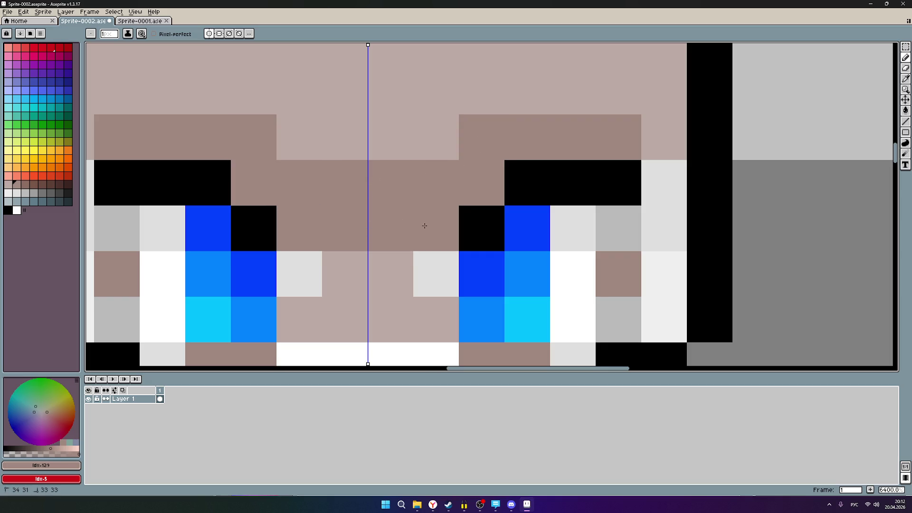
left_click(432, 258)
scroll(673, 229, "down", 1)
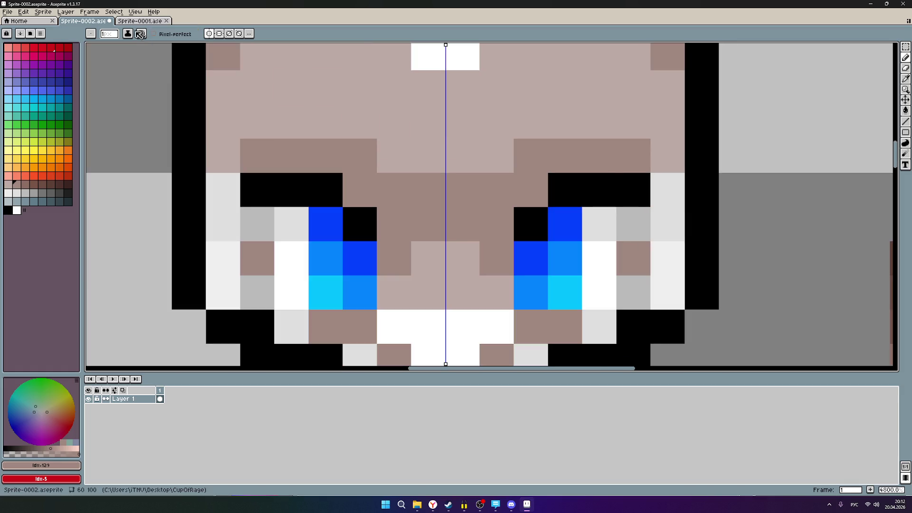
left_click(130, 23)
scroll(593, 204, "down", 1)
scroll(592, 203, "up", 1)
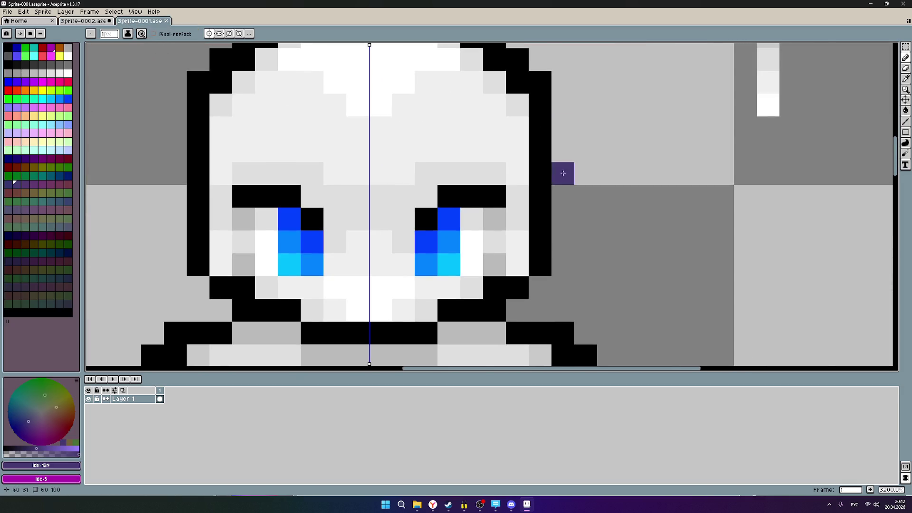
scroll(563, 173, "up", 2)
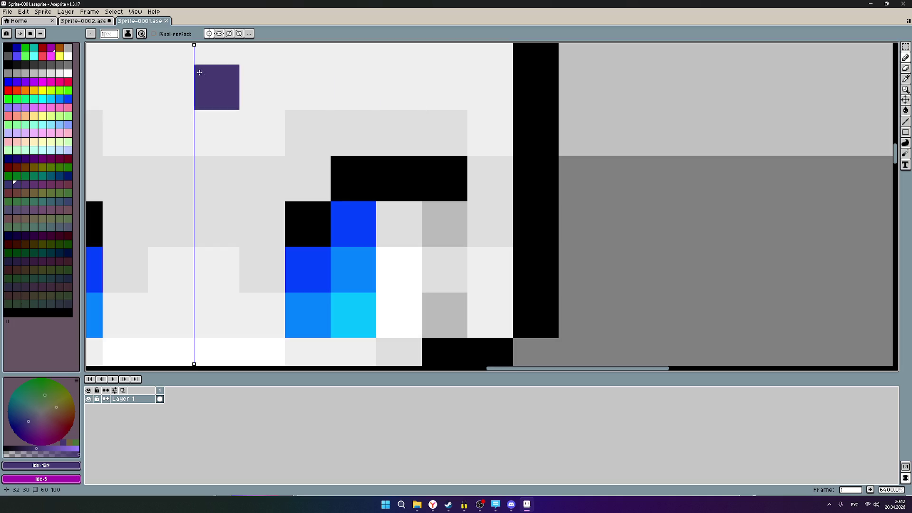
- Flip between Sprite-0002 and Sprite-0001 to compare, ending on the shaded Sprite-0002 face
left_click(82, 20)
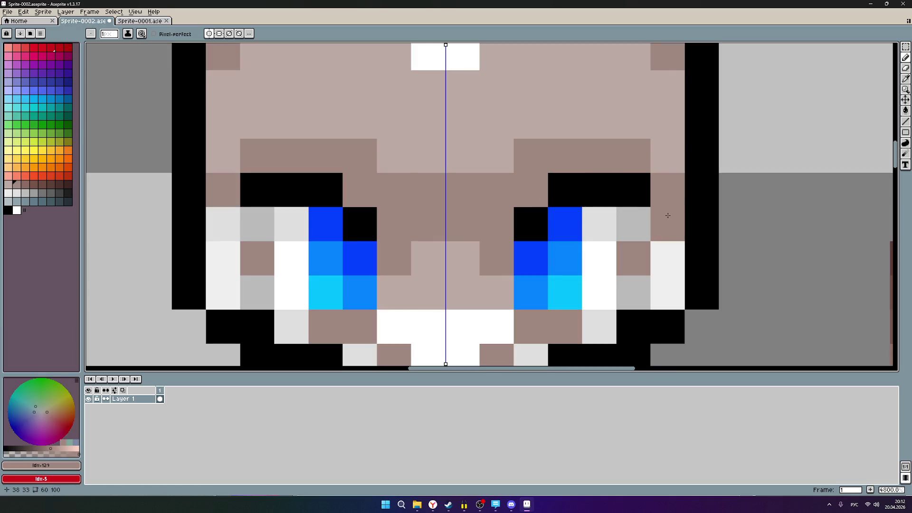
scroll(667, 204, "down", 2)
scroll(677, 211, "down", 3)
scroll(688, 215, "up", 3)
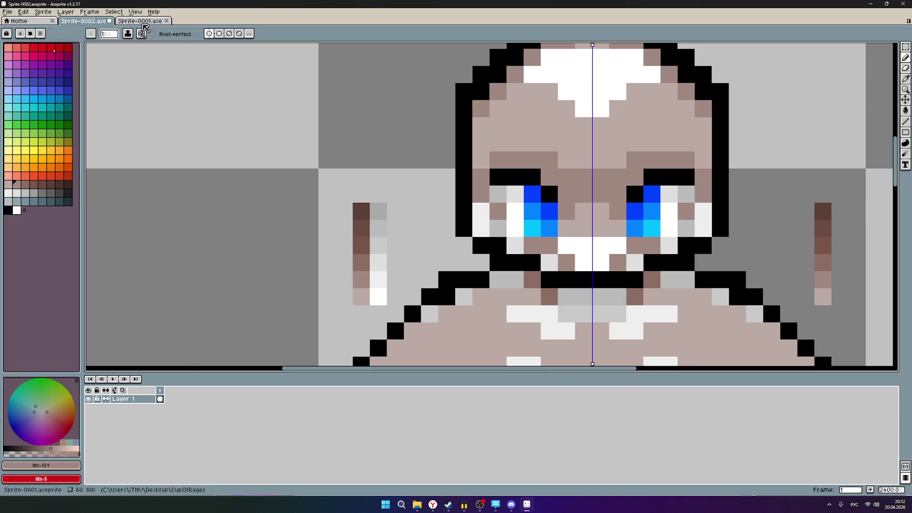
left_click(140, 21)
scroll(454, 202, "down", 3)
scroll(353, 246, "down", 2)
scroll(321, 276, "down", 2)
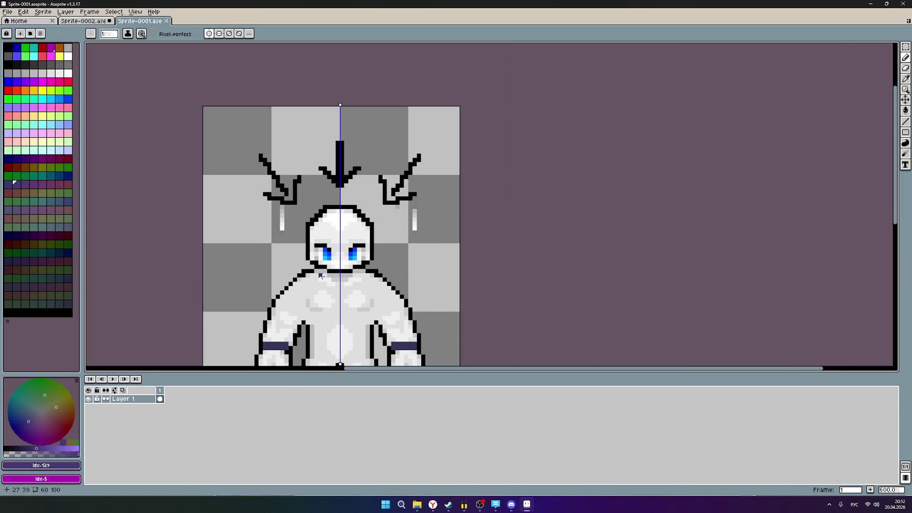
scroll(307, 283, "up", 1)
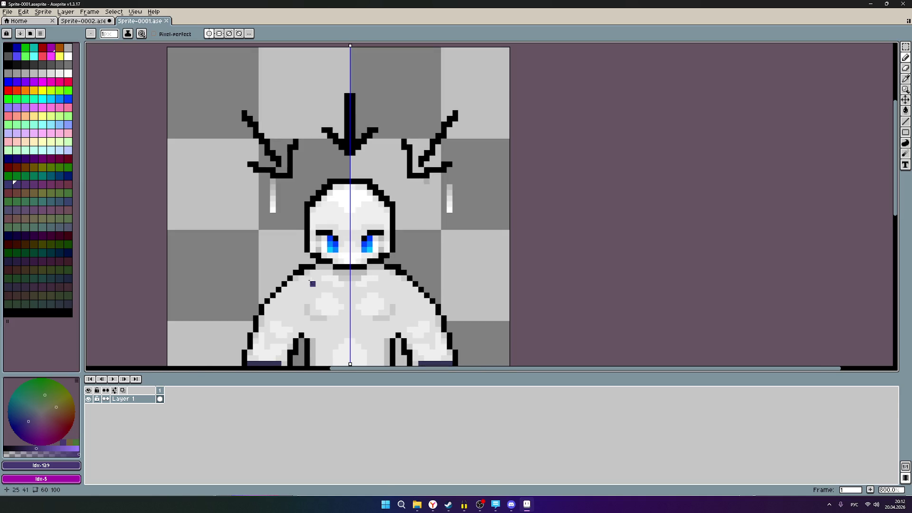
left_click(80, 20)
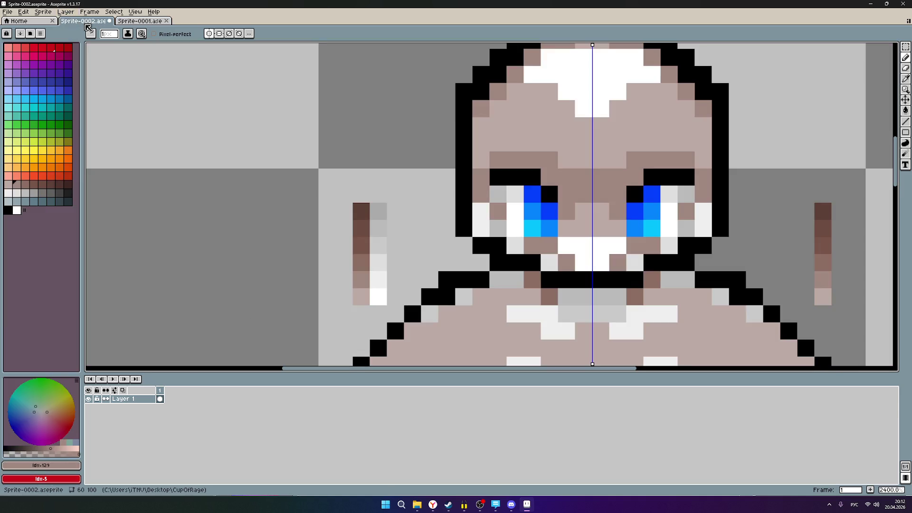
scroll(752, 228, "up", 1)
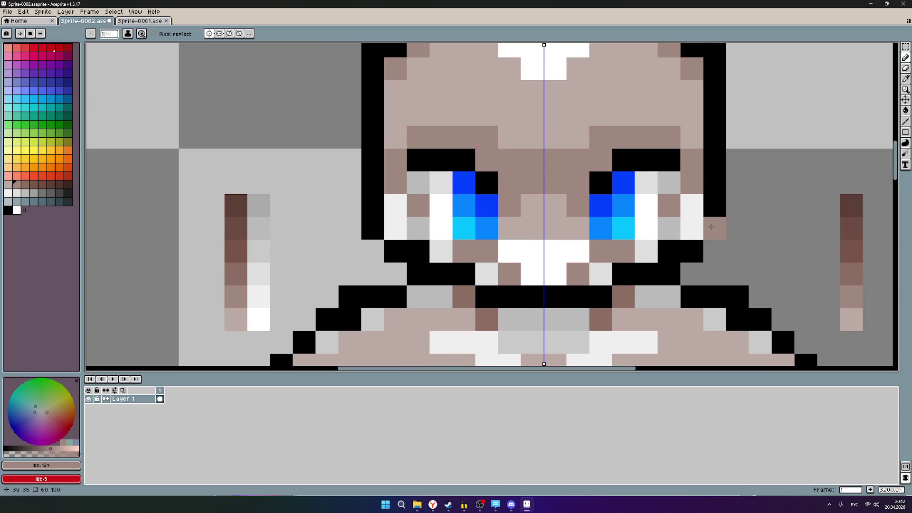
scroll(725, 228, "up", 1)
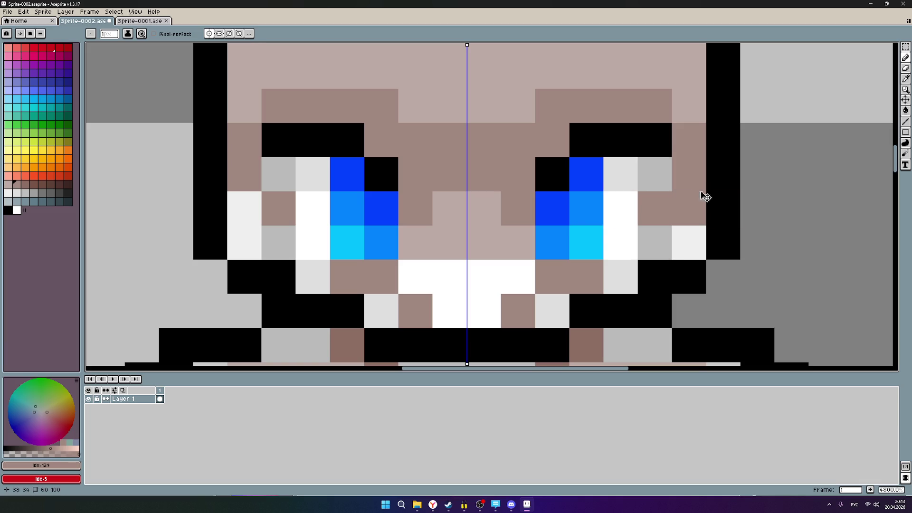
- Undo the stray dark tan pixels beside both eyes, keeping brow and nose-bridge shading
key("ctrl+z")
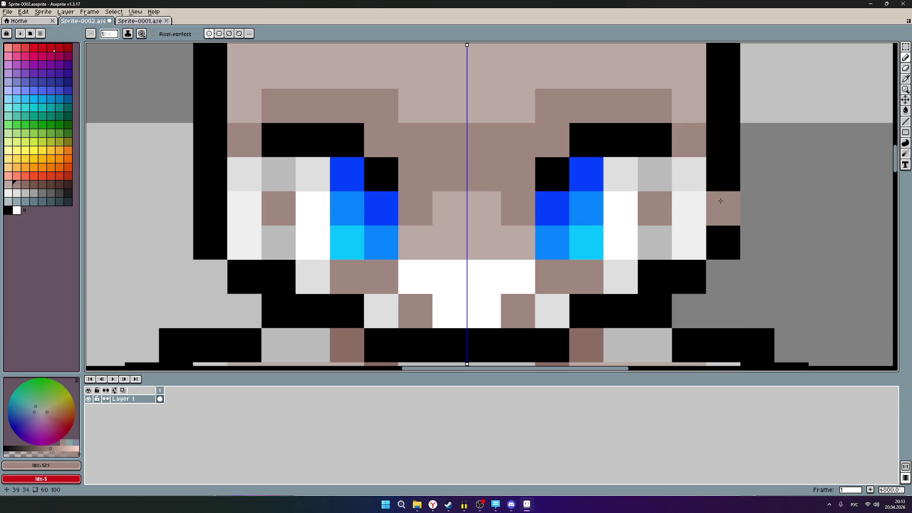
scroll(719, 200, "up", 1)
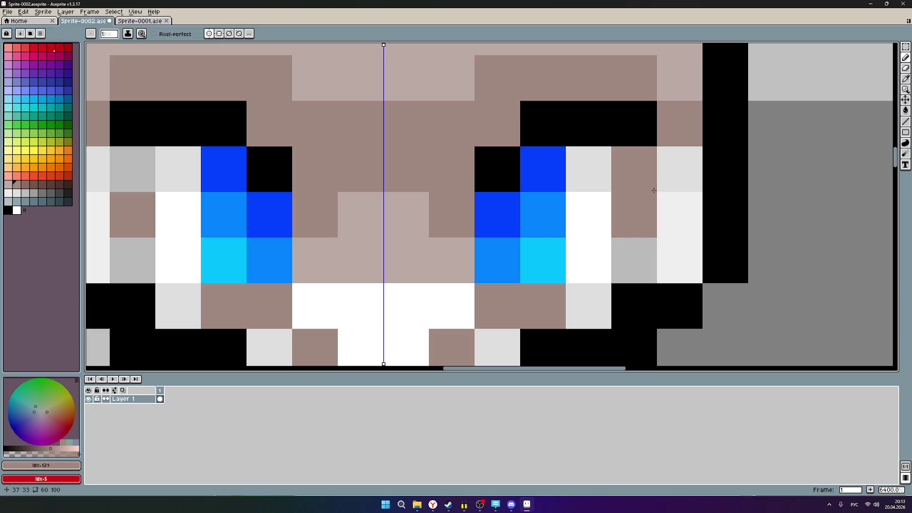
key("ctrl+z")
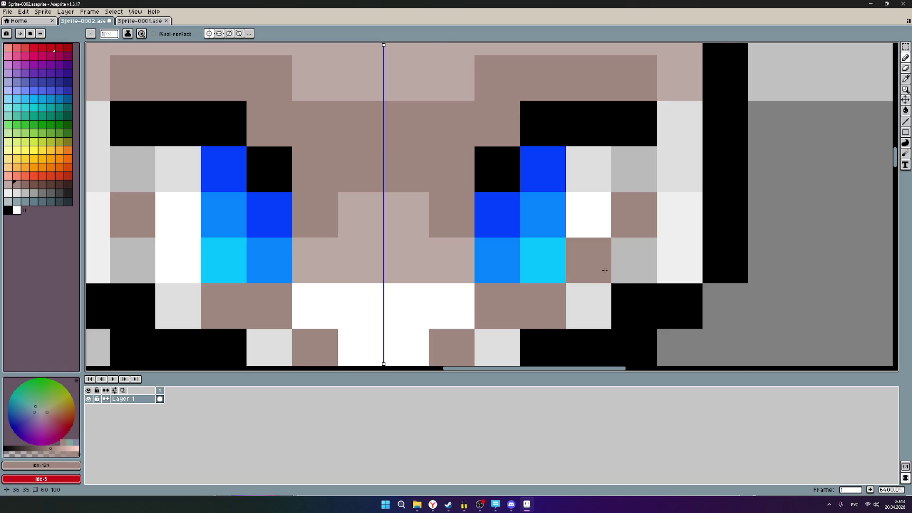
scroll(604, 269, "down", 1)
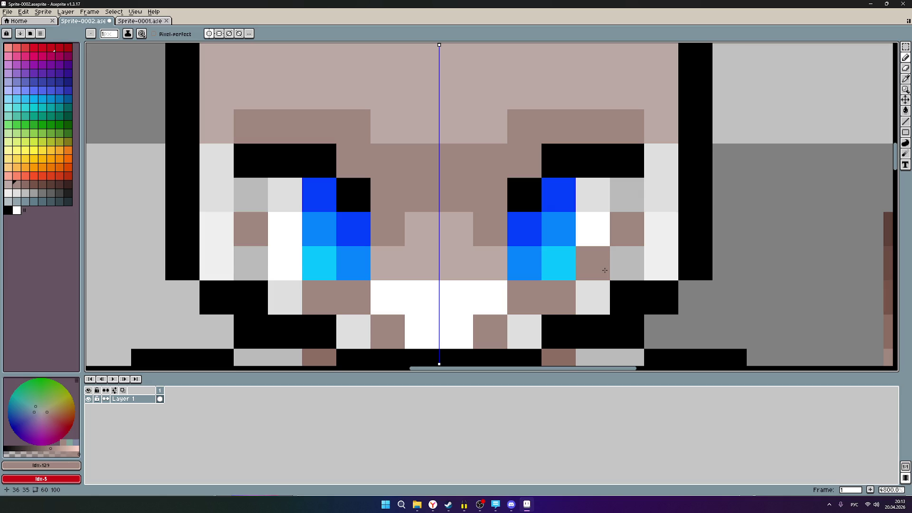